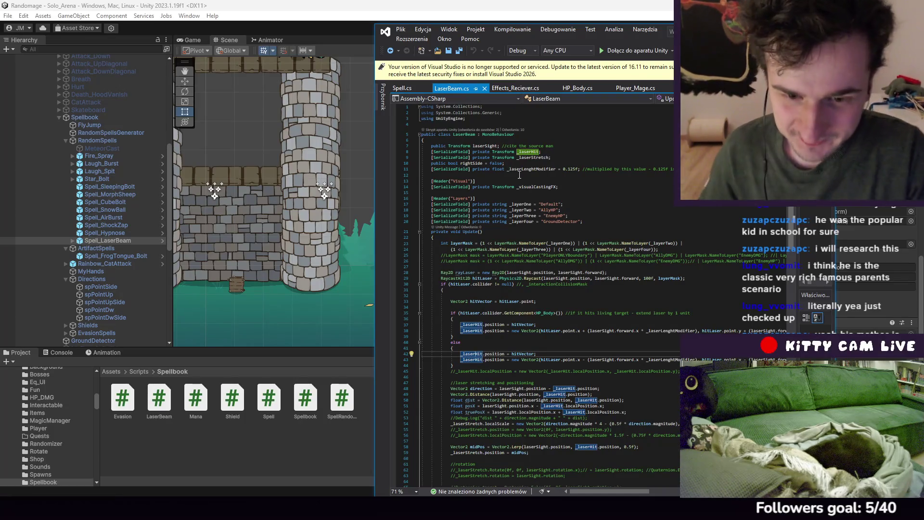
# Scroll through LaserBeam.cs and highlight every use of _laserLenghtModifier
pyautogui.scroll(-5, 550, 173)
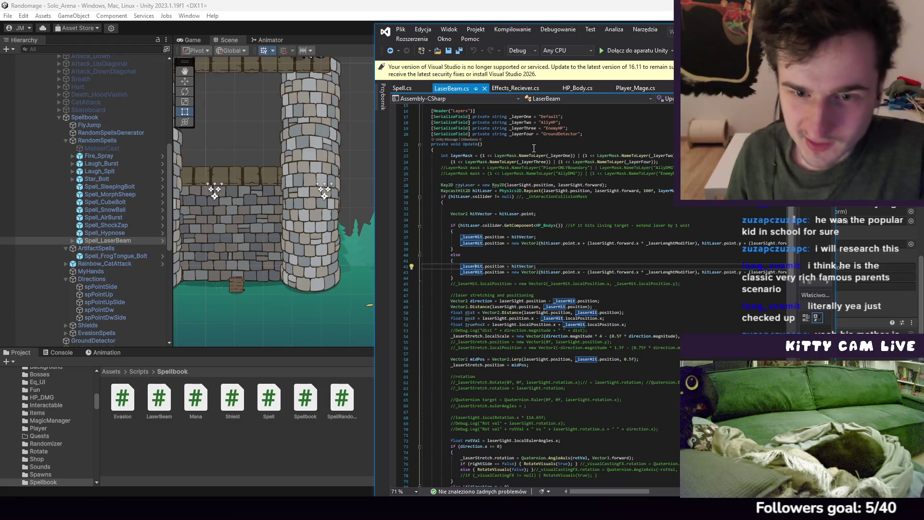
pyautogui.scroll(-2, 534, 155)
pyautogui.scroll(-3, 546, 183)
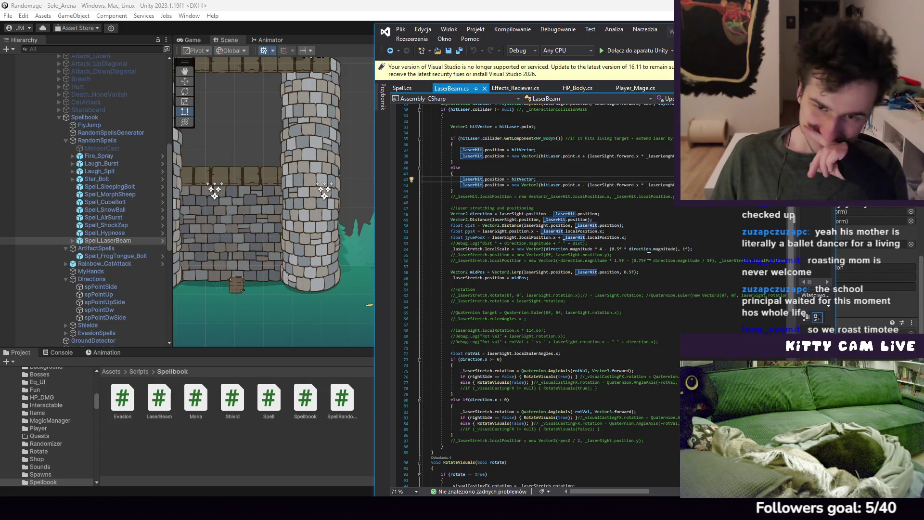
pyautogui.scroll(-4, 649, 256)
pyautogui.scroll(1, 602, 193)
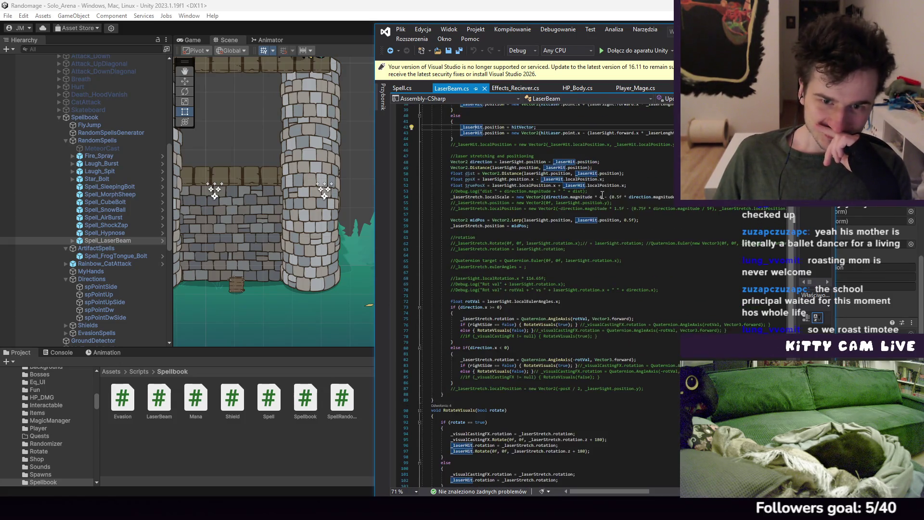
pyautogui.scroll(-6, 599, 234)
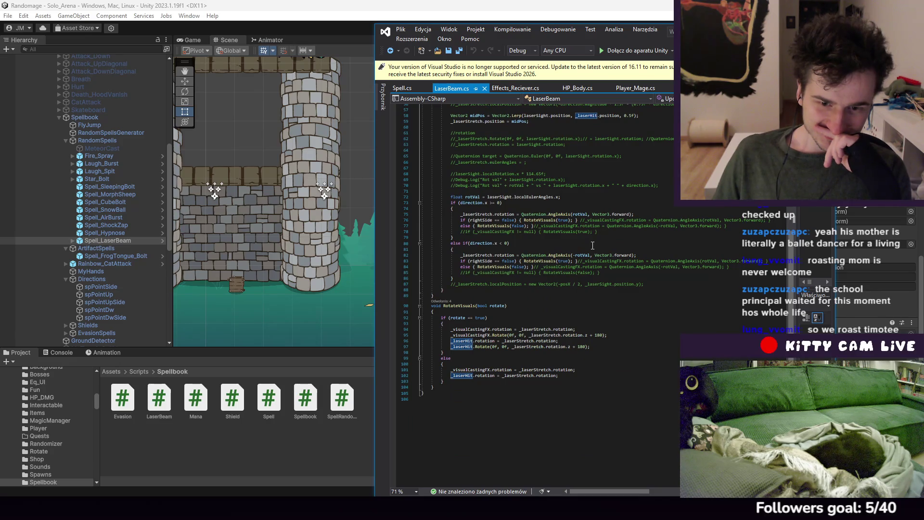
pyautogui.scroll(2, 593, 246)
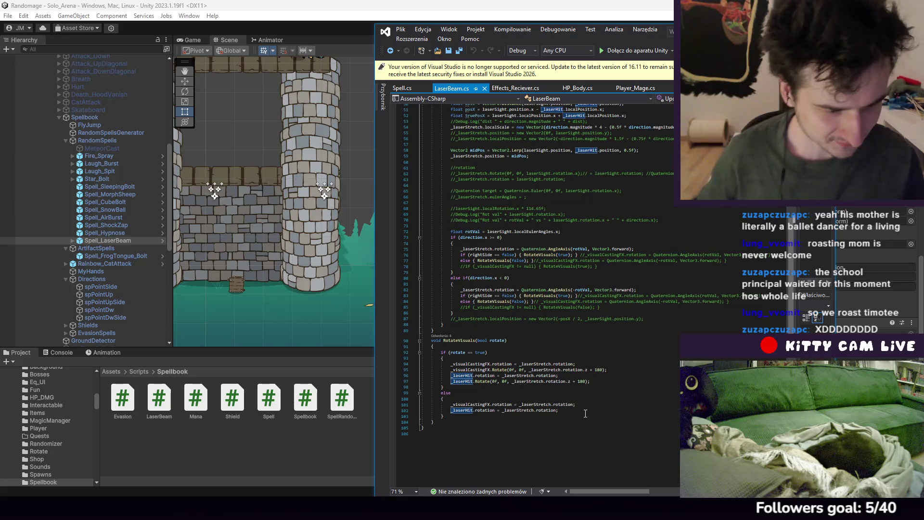
pyautogui.scroll(1, 548, 353)
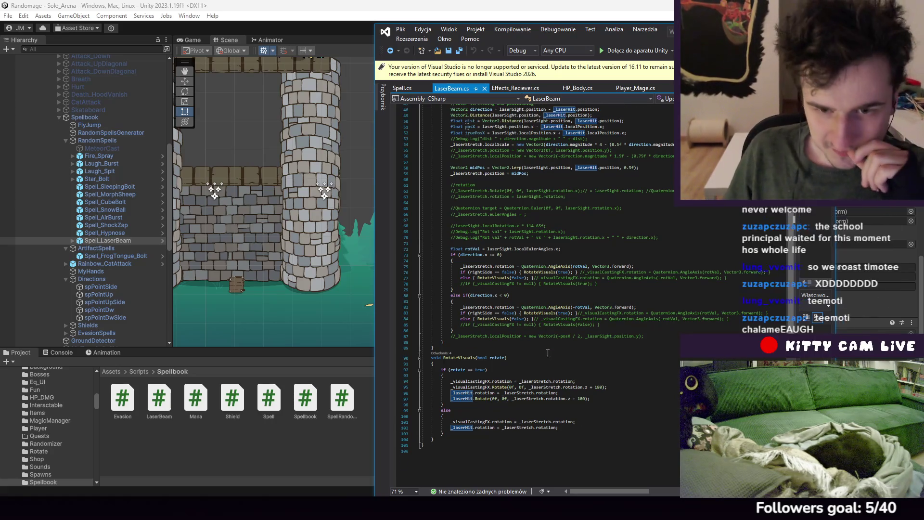
pyautogui.scroll(9, 547, 353)
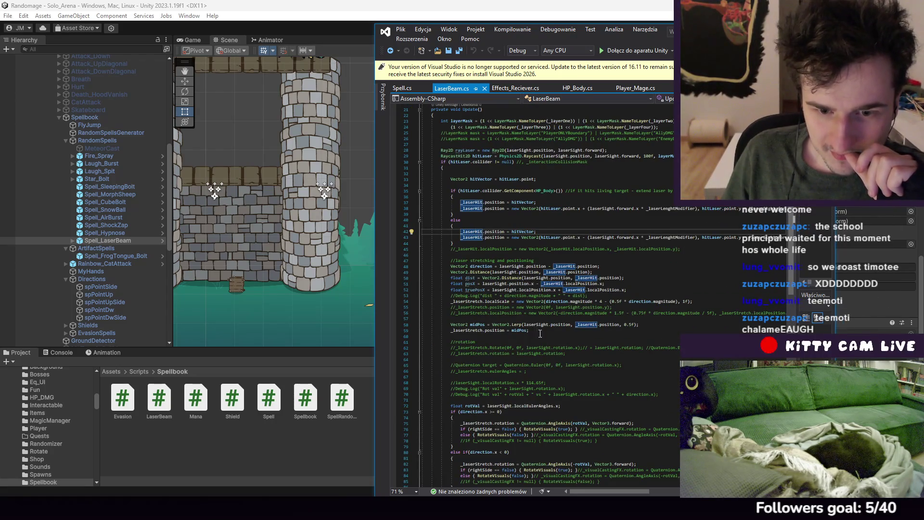
pyautogui.scroll(3, 540, 334)
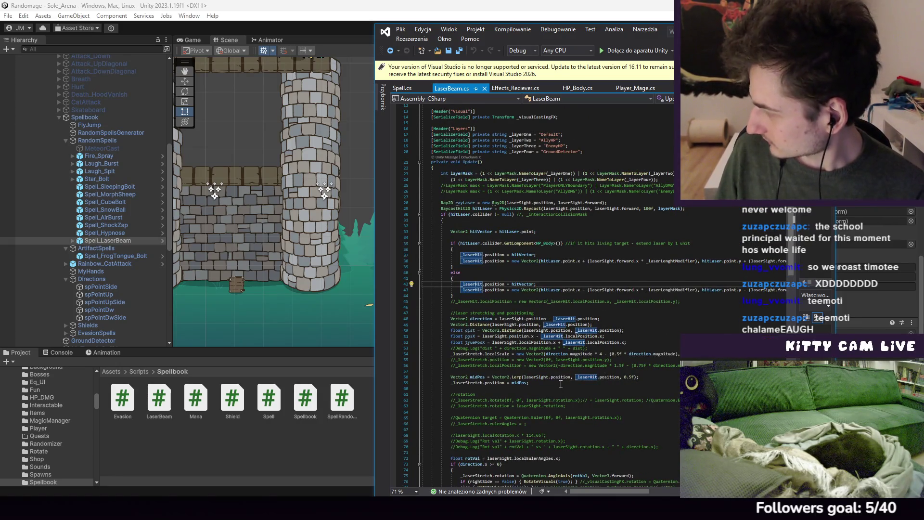
pyautogui.scroll(4, 559, 222)
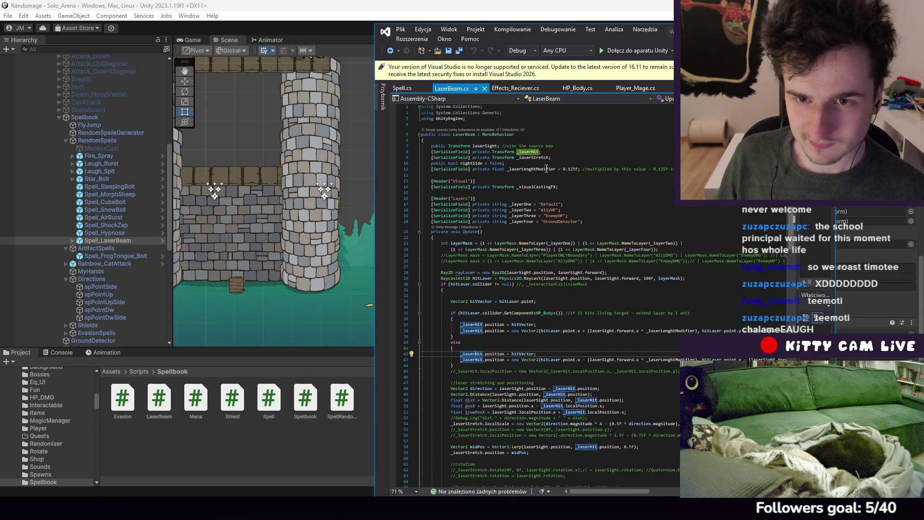
pyautogui.click(529, 169)
# Read through Spell.cs down to its LaserAround coroutine and the EndSpell and StopLaser methods
pyautogui.click(401, 88)
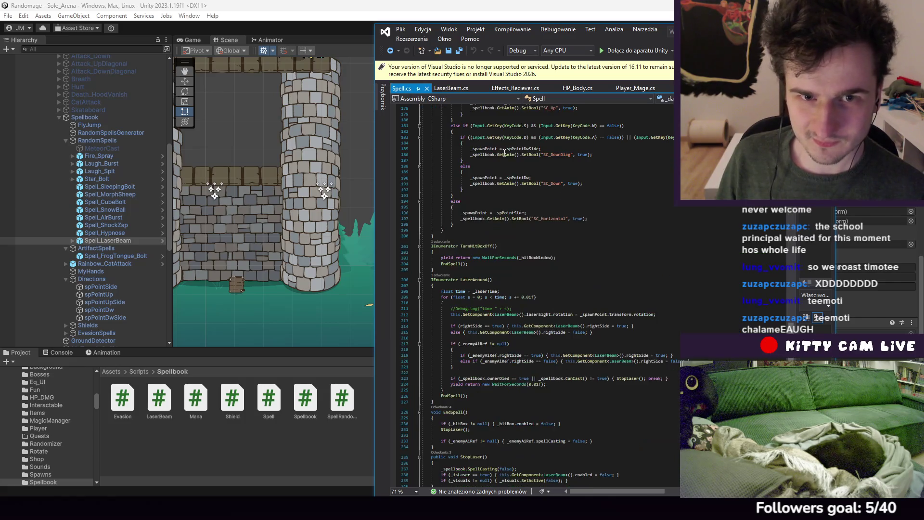
pyautogui.scroll(-5, 555, 236)
pyautogui.scroll(20, 555, 236)
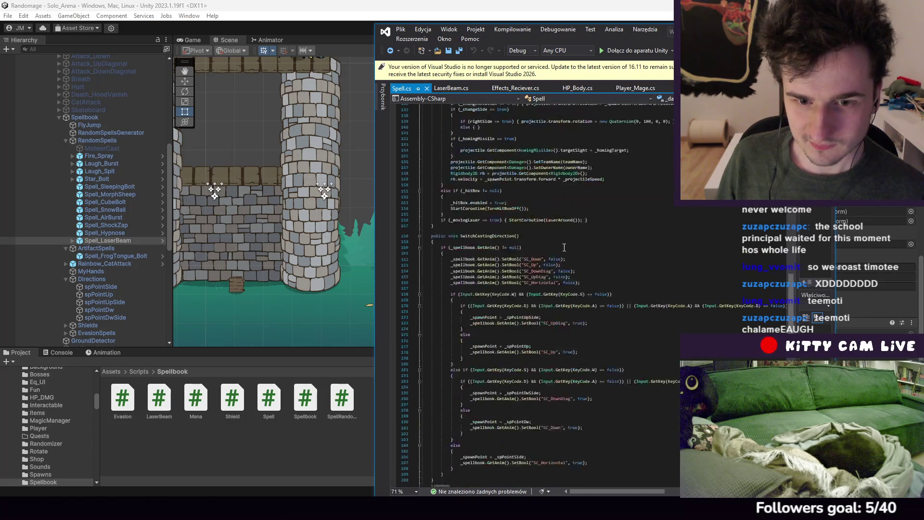
pyautogui.scroll(20, 560, 236)
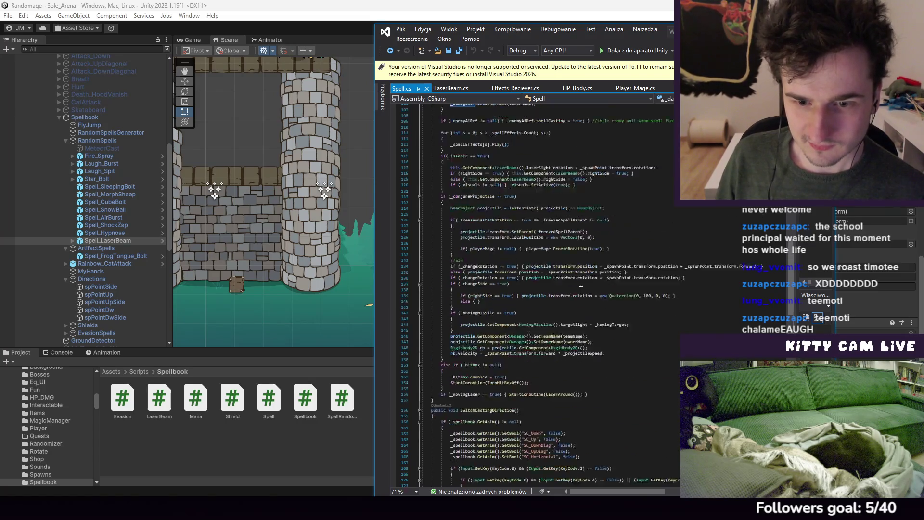
pyautogui.scroll(-12, 581, 285)
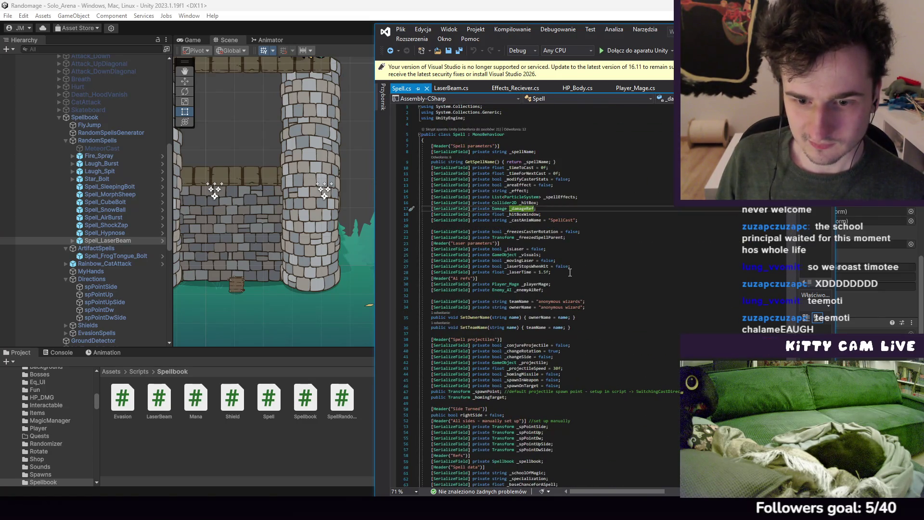
pyautogui.scroll(-12, 559, 257)
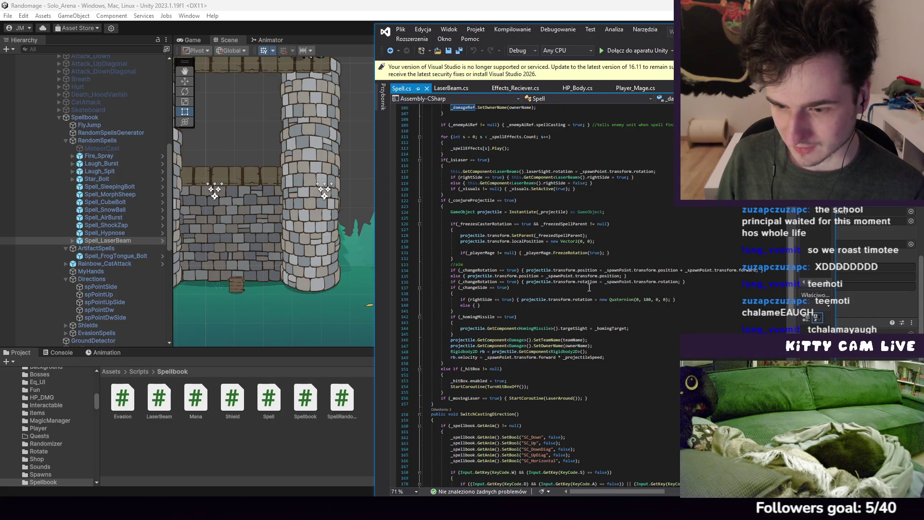
pyautogui.scroll(-13, 599, 286)
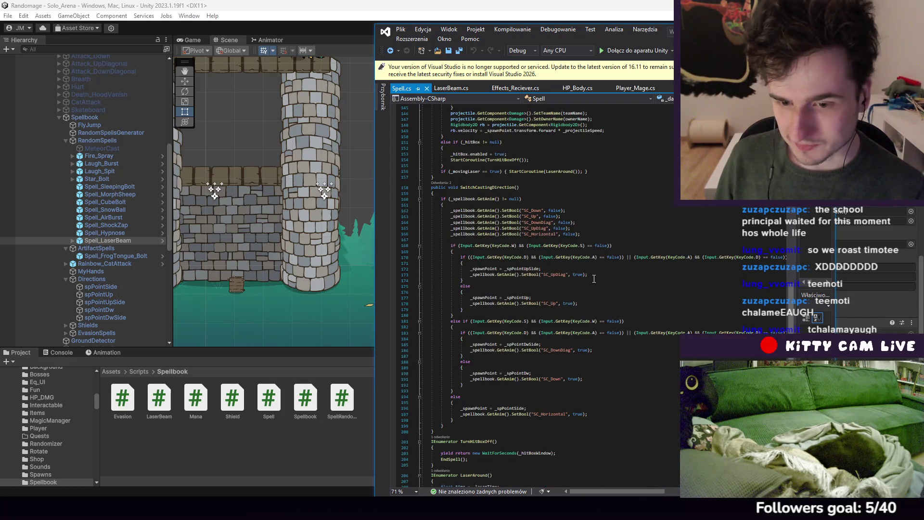
pyautogui.scroll(-7, 597, 285)
pyautogui.scroll(-7, 592, 284)
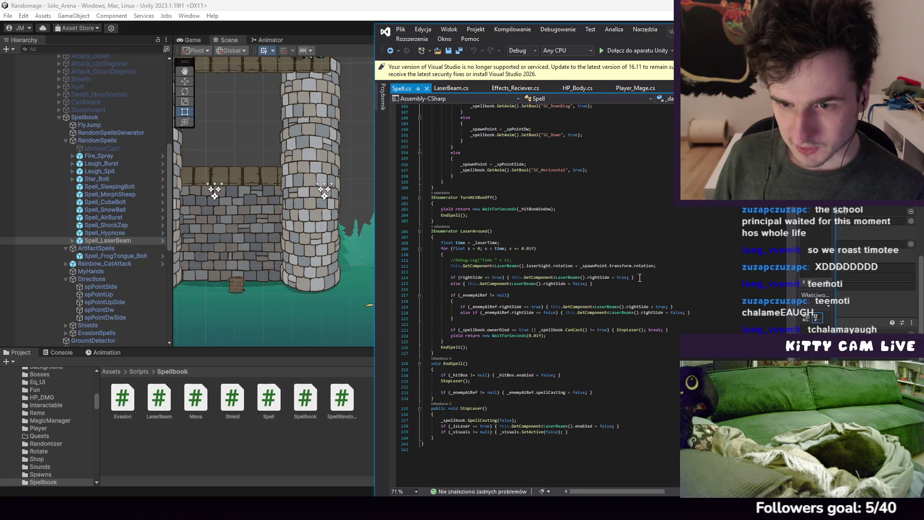
pyautogui.scroll(20, 639, 277)
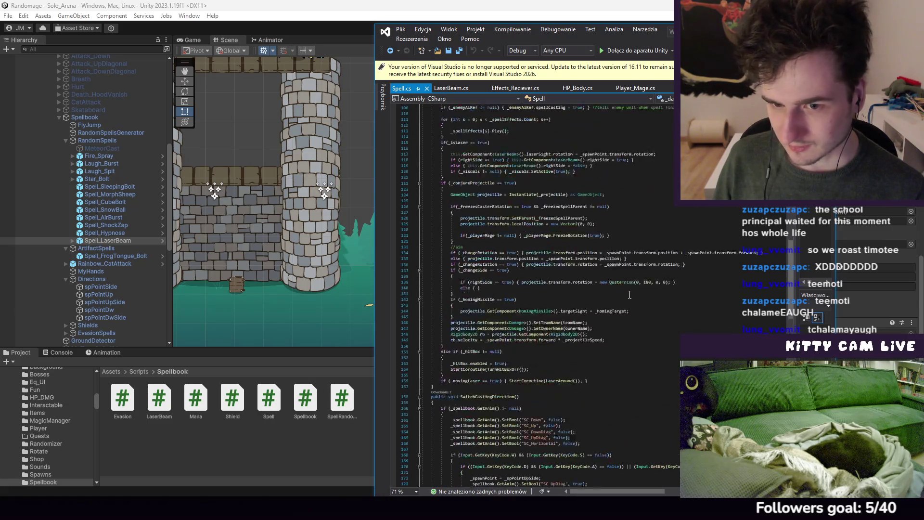
pyautogui.scroll(14, 628, 296)
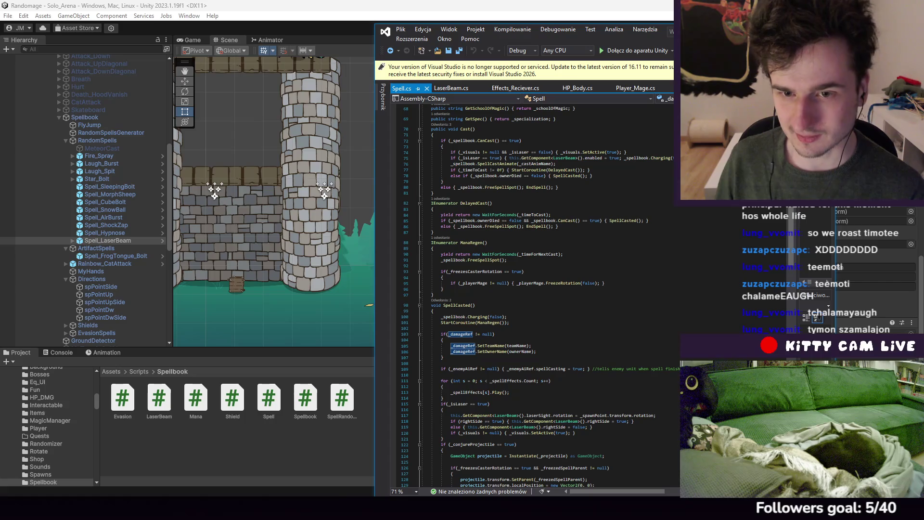
pyautogui.scroll(12, 650, 276)
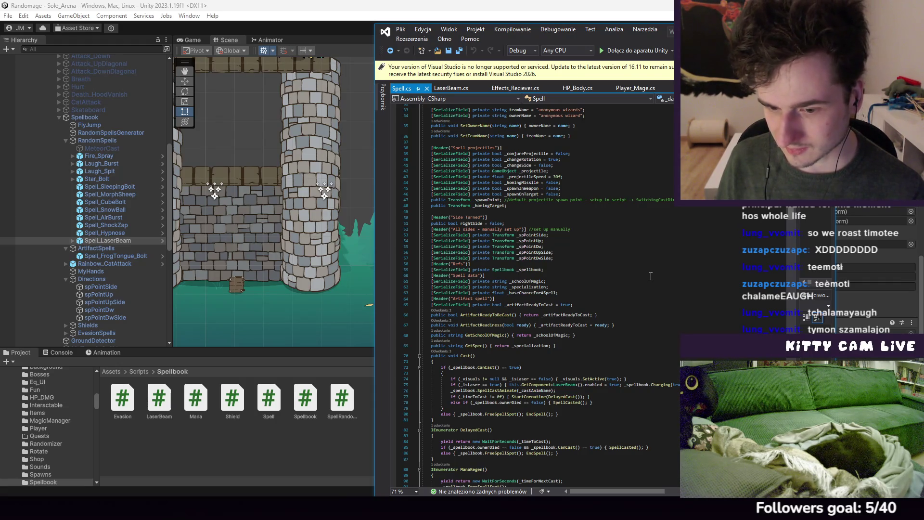
pyautogui.scroll(-20, 650, 277)
pyautogui.scroll(-20, 651, 279)
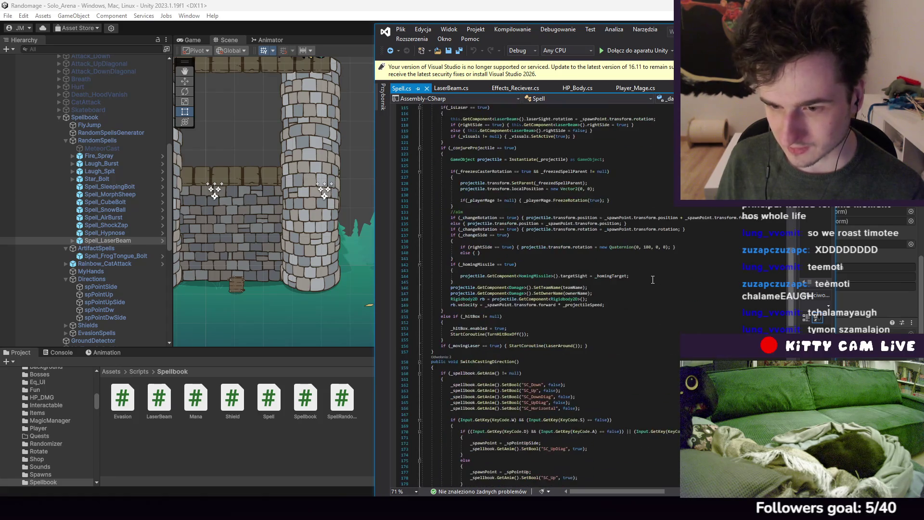
pyautogui.scroll(-13, 655, 279)
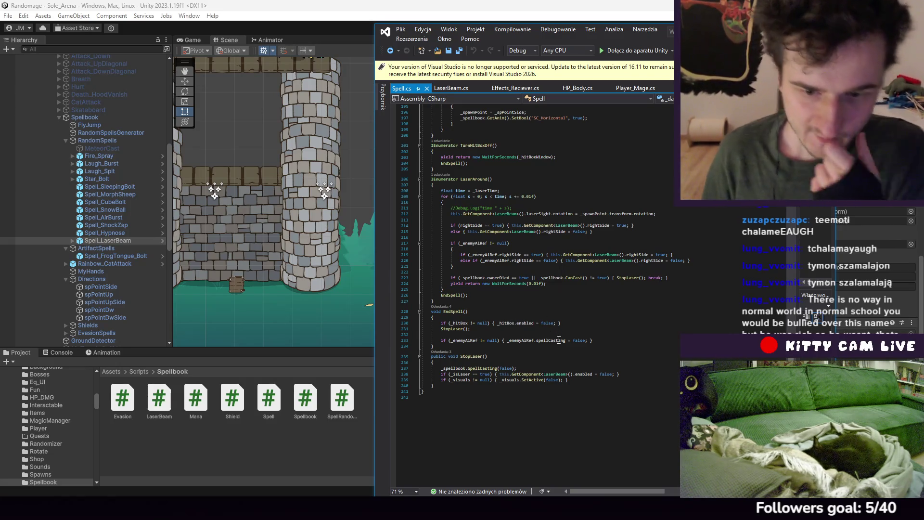
pyautogui.scroll(3, 559, 340)
pyautogui.scroll(3, 616, 385)
pyautogui.scroll(-2, 615, 386)
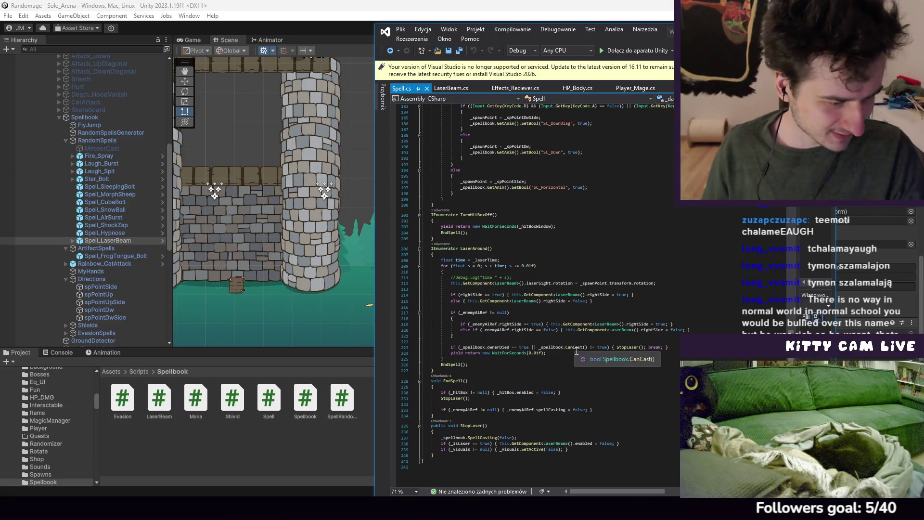
pyautogui.scroll(15, 583, 358)
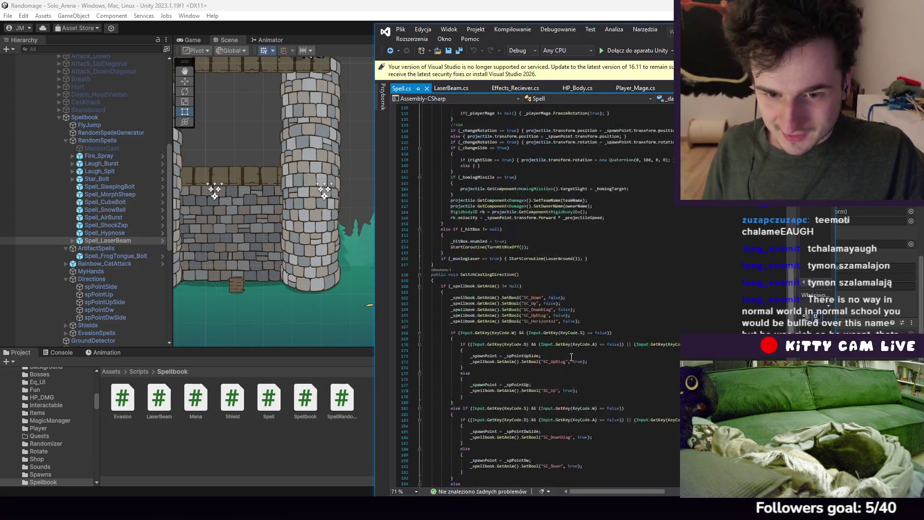
pyautogui.scroll(2, 579, 354)
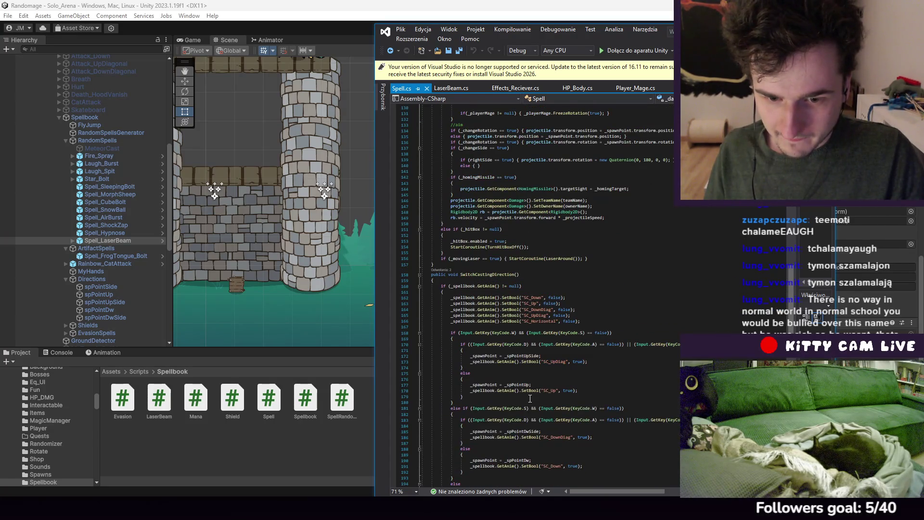
pyautogui.scroll(2, 545, 392)
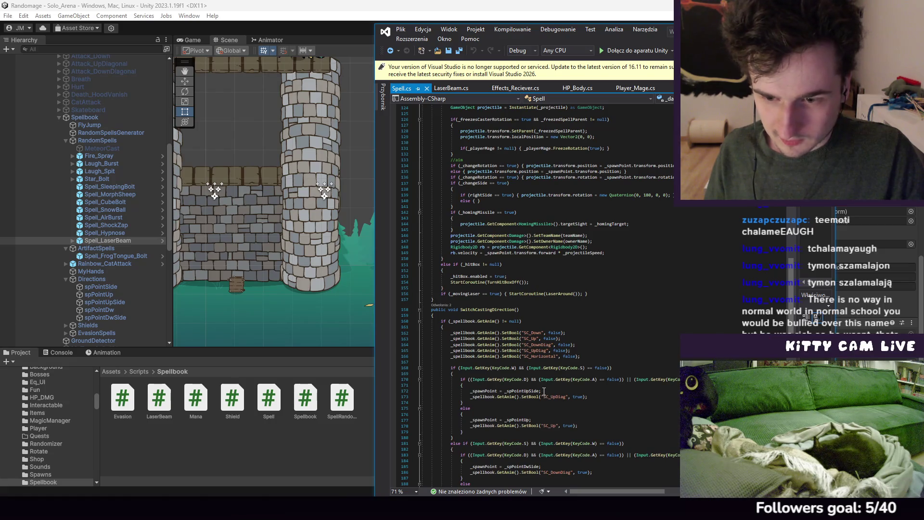
pyautogui.scroll(-6, 544, 390)
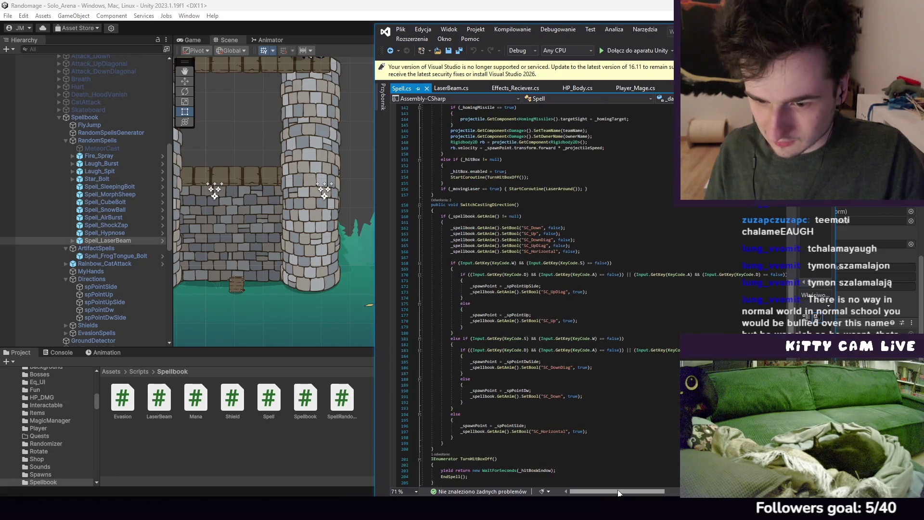
pyautogui.scroll(5, 609, 398)
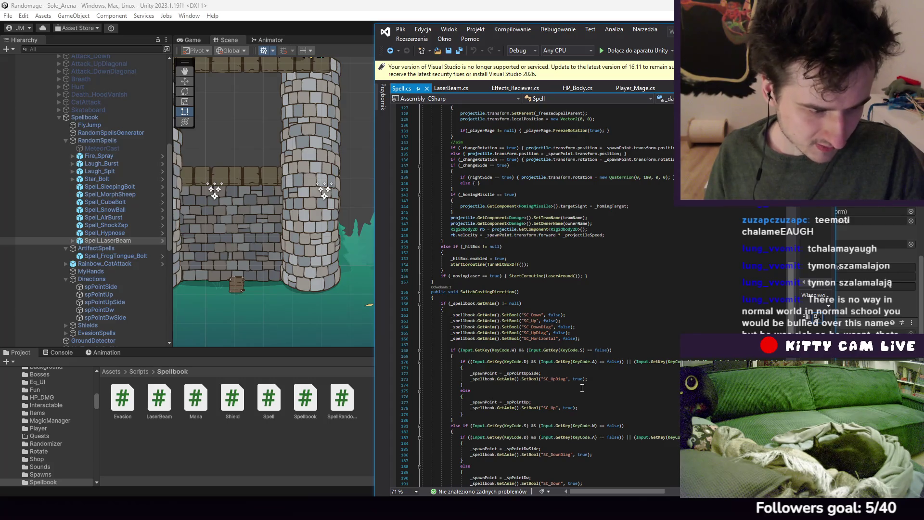
pyautogui.scroll(-3, 581, 387)
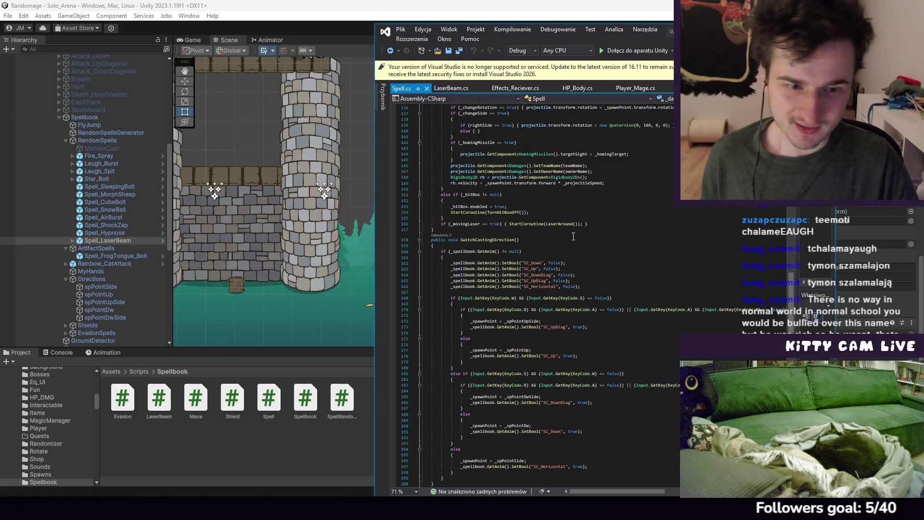
pyautogui.scroll(15, 573, 235)
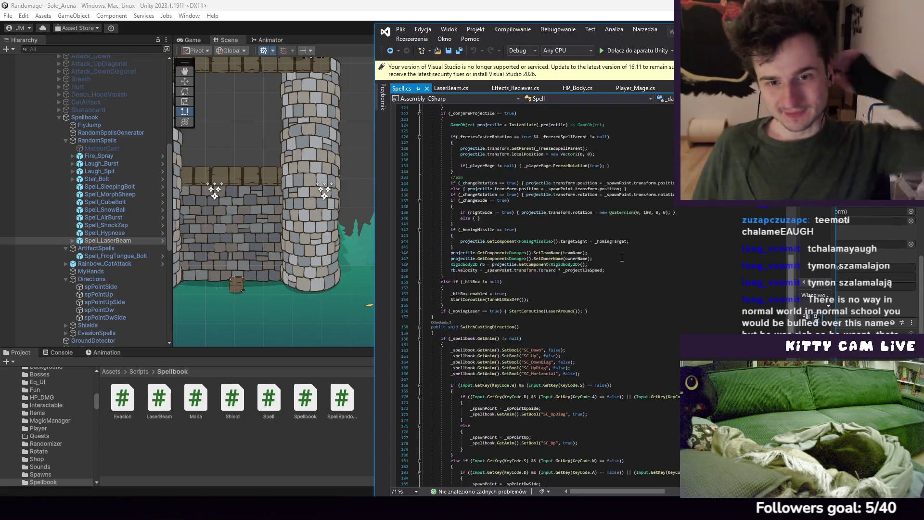
pyautogui.scroll(10, 628, 242)
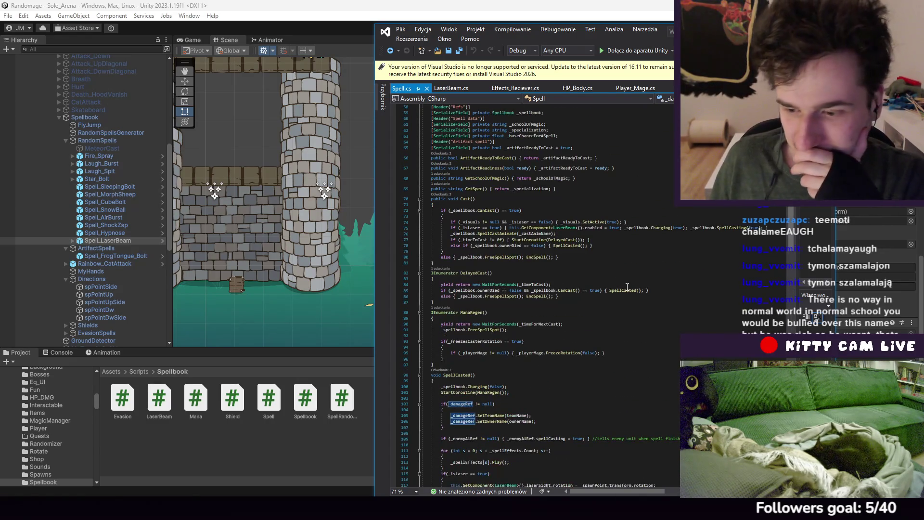
pyautogui.scroll(-5, 628, 325)
pyautogui.scroll(5, 620, 314)
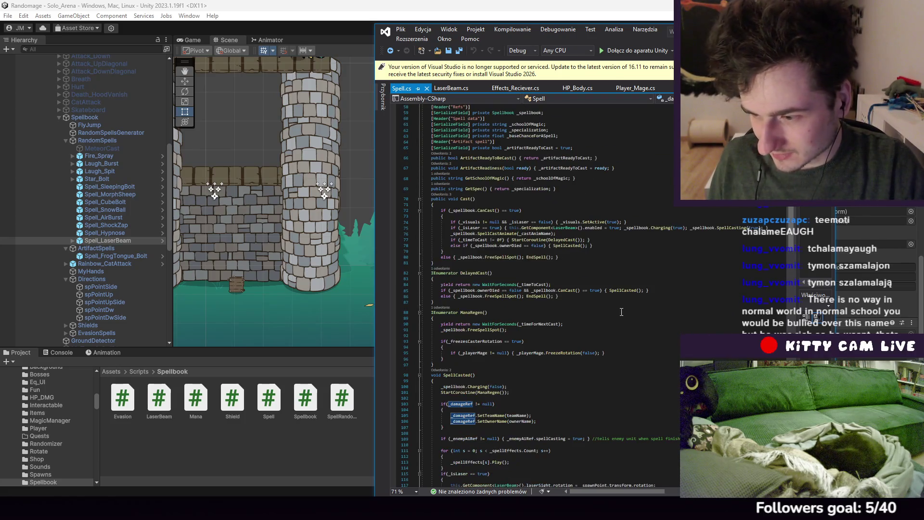
pyautogui.scroll(15, 619, 305)
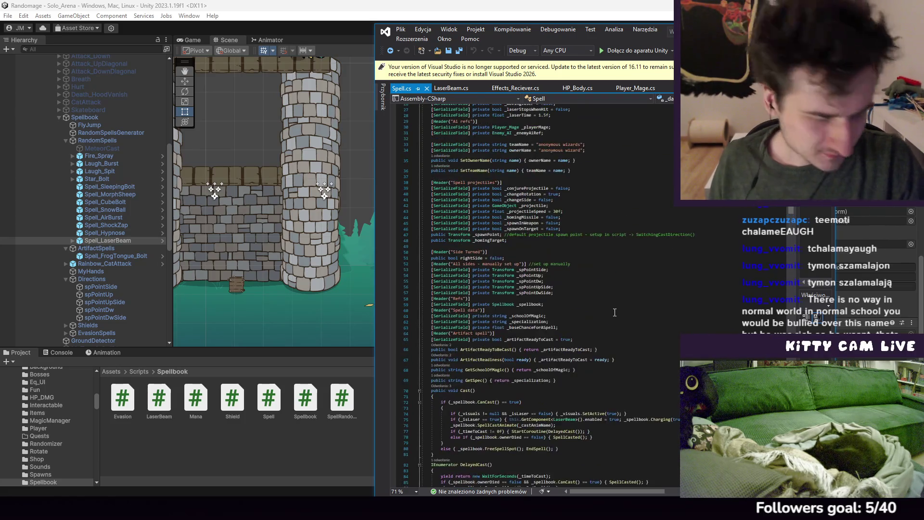
pyautogui.scroll(-15, 614, 297)
pyautogui.click(606, 247)
pyautogui.click(605, 266)
pyautogui.click(581, 251)
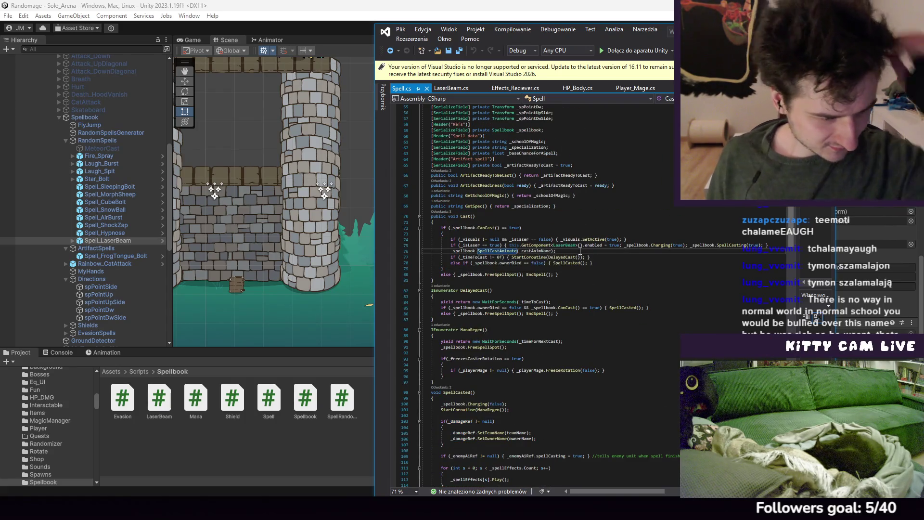
pyautogui.scroll(-10, 586, 282)
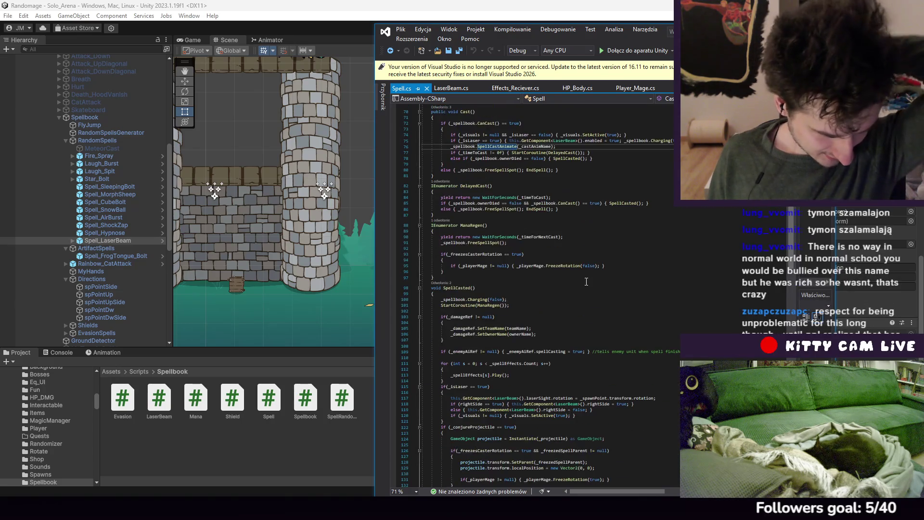
pyautogui.scroll(-7, 587, 281)
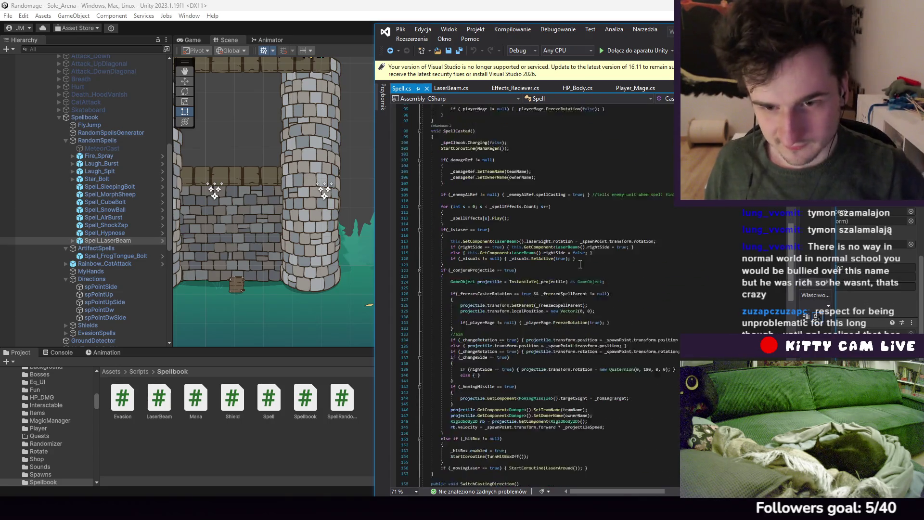
pyautogui.scroll(5, 630, 235)
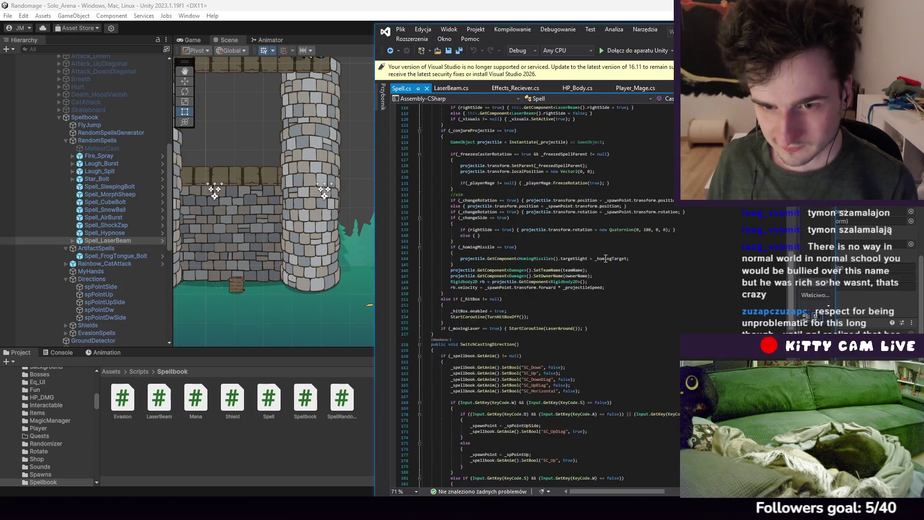
pyautogui.scroll(15, 633, 293)
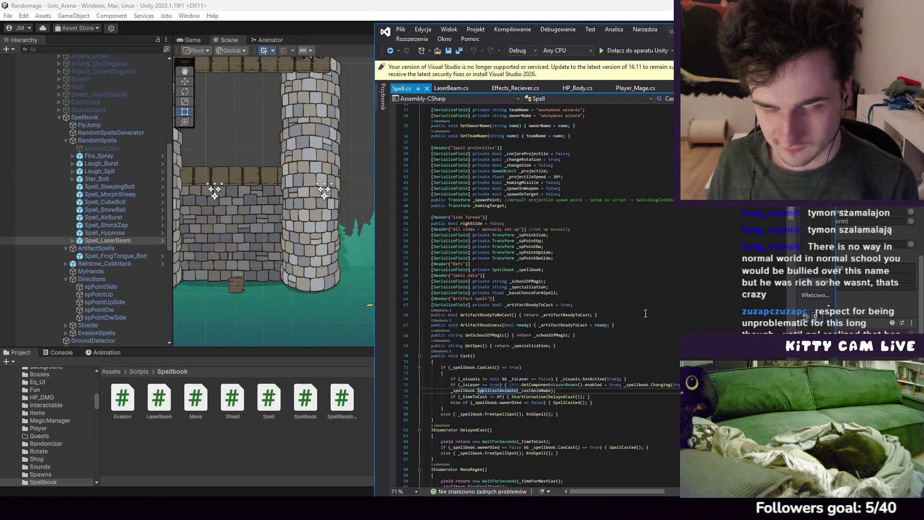
pyautogui.scroll(10, 647, 319)
pyautogui.scroll(6, 648, 320)
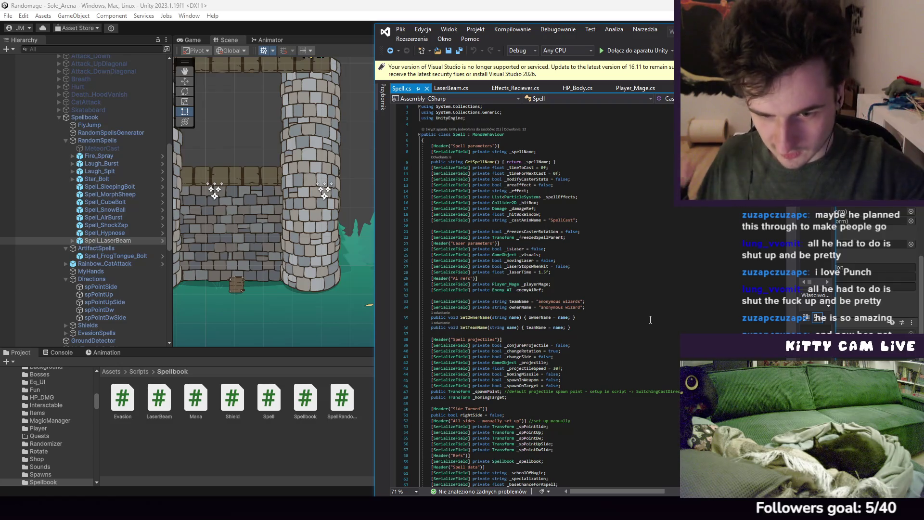
pyautogui.scroll(-10, 635, 318)
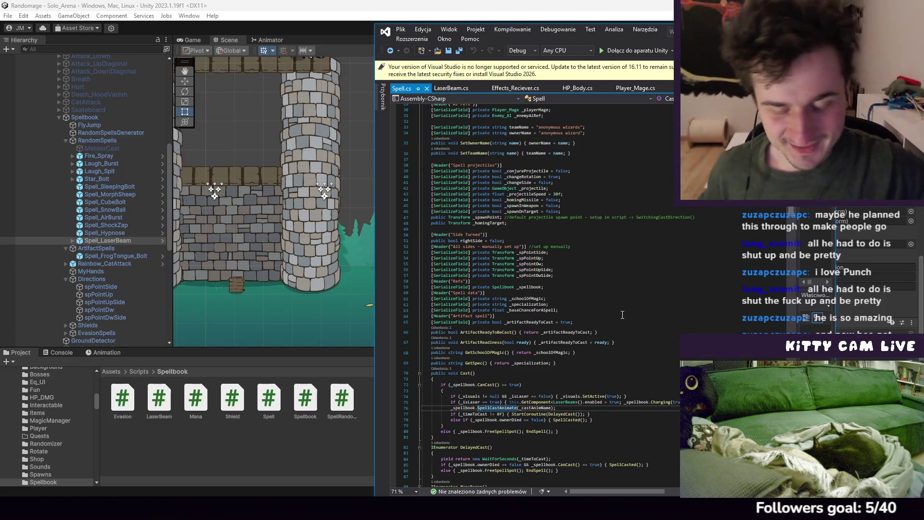
pyautogui.click(558, 407)
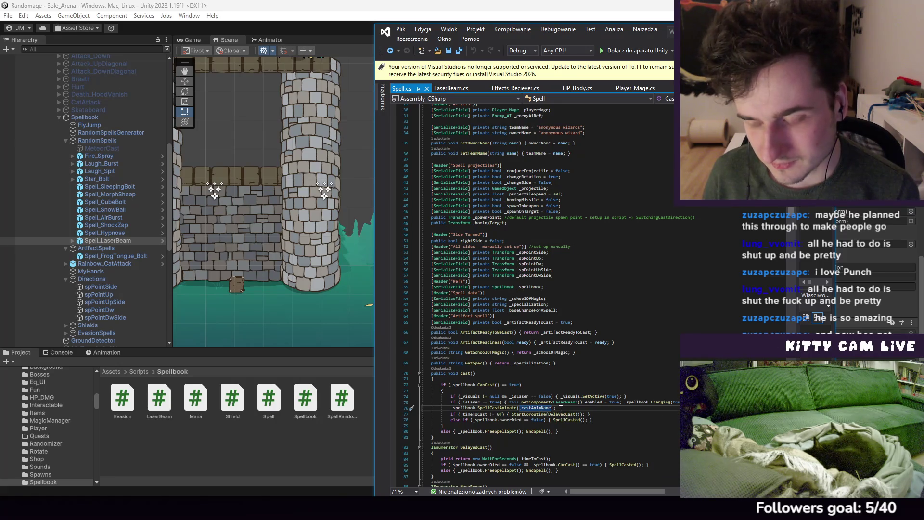
pyautogui.moveTo(560, 408); pyautogui.dragTo(478, 408)
pyautogui.click(555, 260)
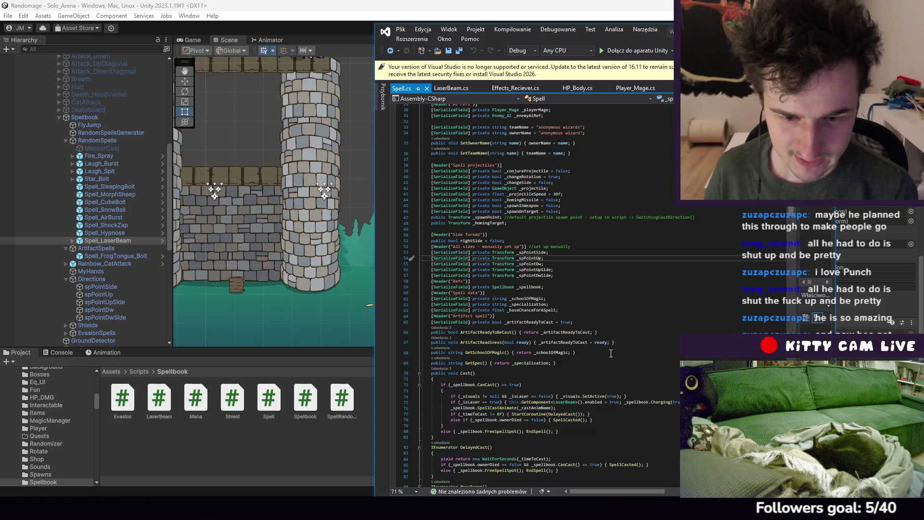
pyautogui.scroll(-5, 606, 334)
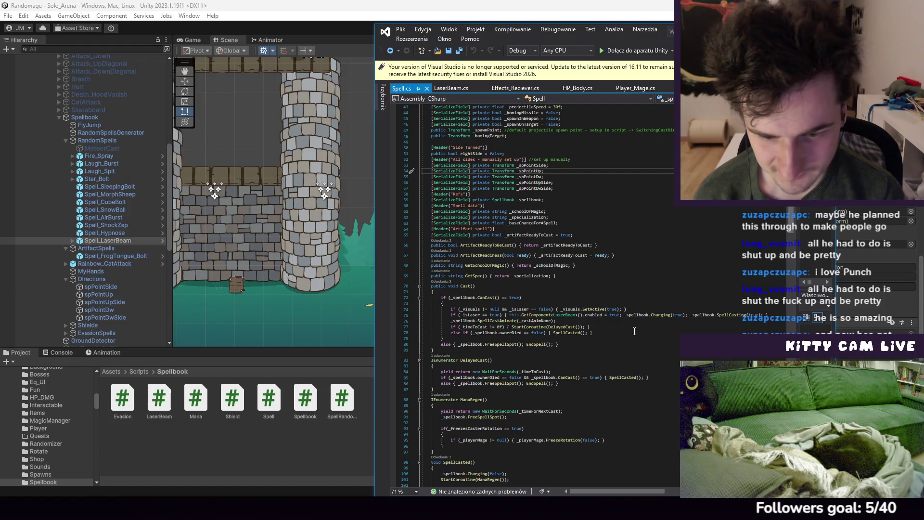
pyautogui.scroll(-19, 634, 331)
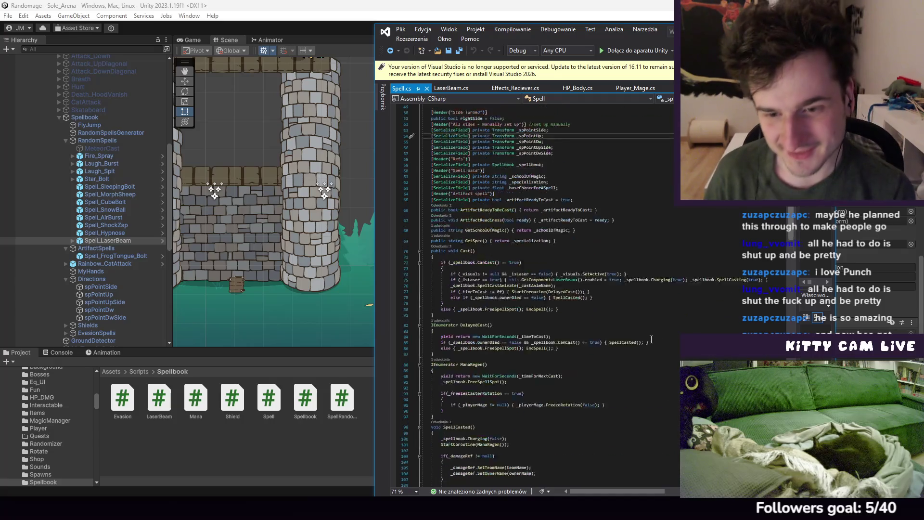
pyautogui.scroll(-14, 643, 258)
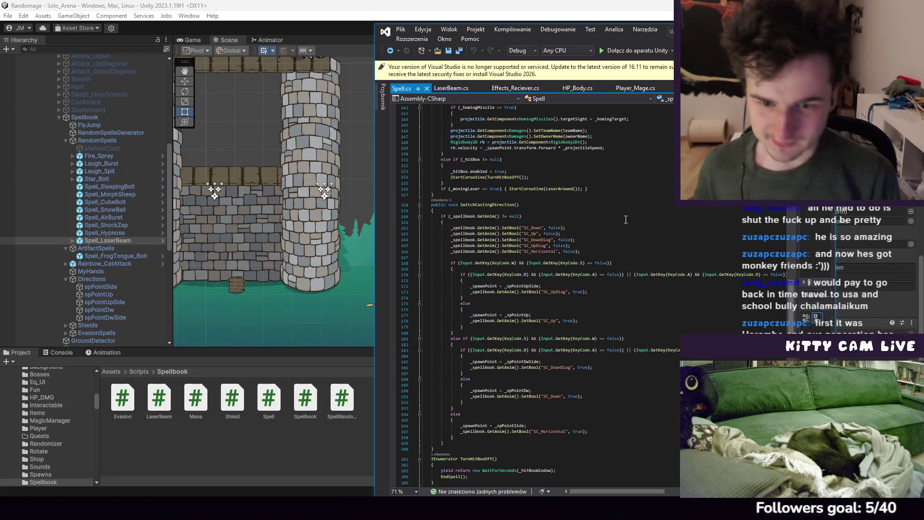
pyautogui.scroll(-4, 628, 241)
pyautogui.scroll(-4, 643, 267)
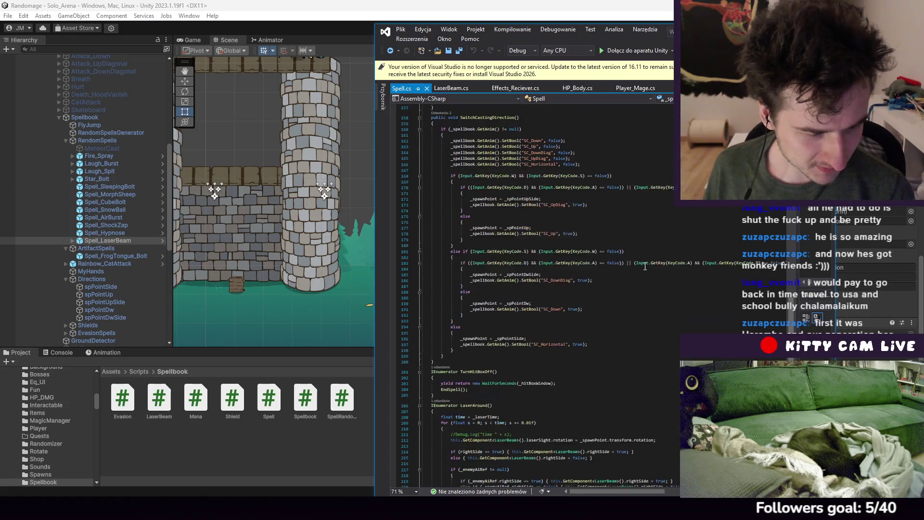
pyautogui.scroll(-5, 644, 260)
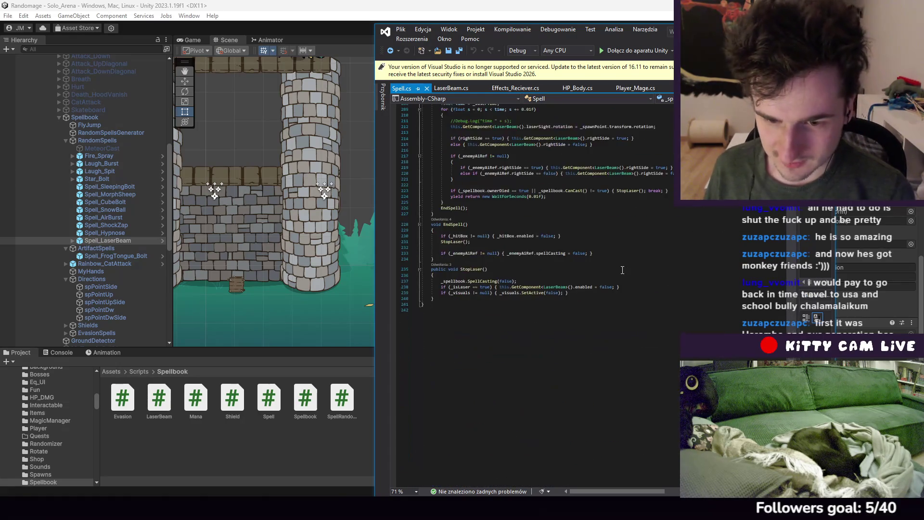
pyautogui.scroll(20, 622, 265)
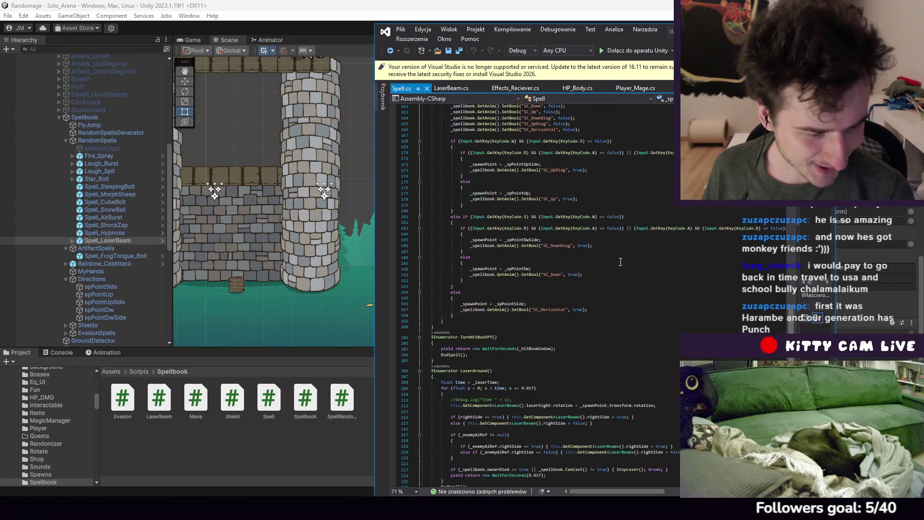
pyautogui.scroll(20, 620, 263)
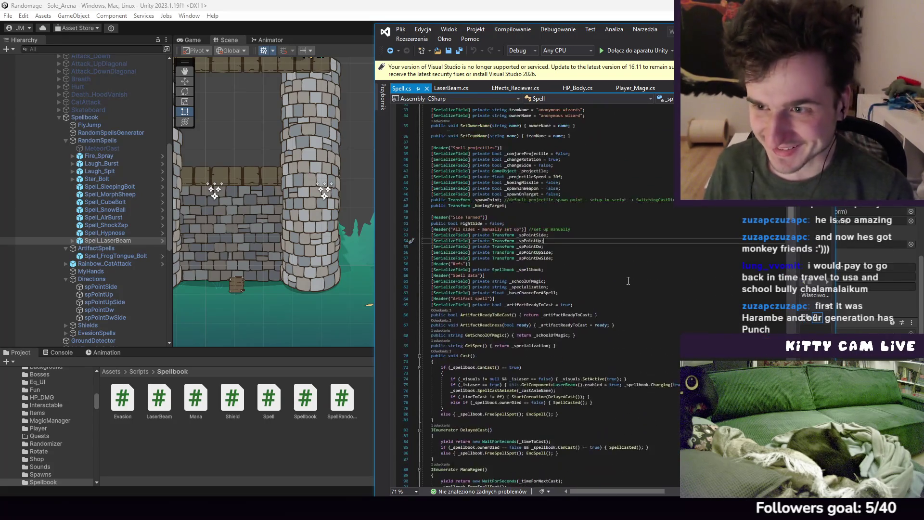
pyautogui.scroll(-3, 625, 274)
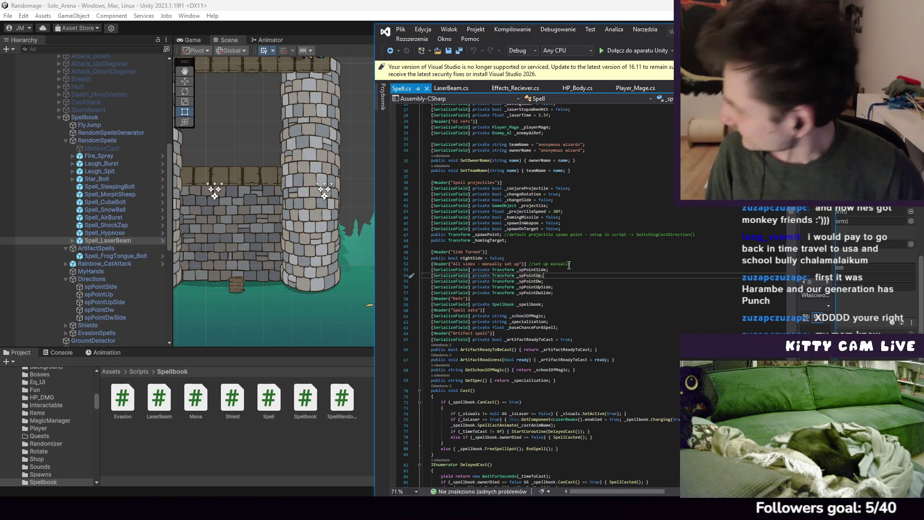
pyautogui.scroll(-1, 569, 265)
pyautogui.scroll(-1, 569, 265)
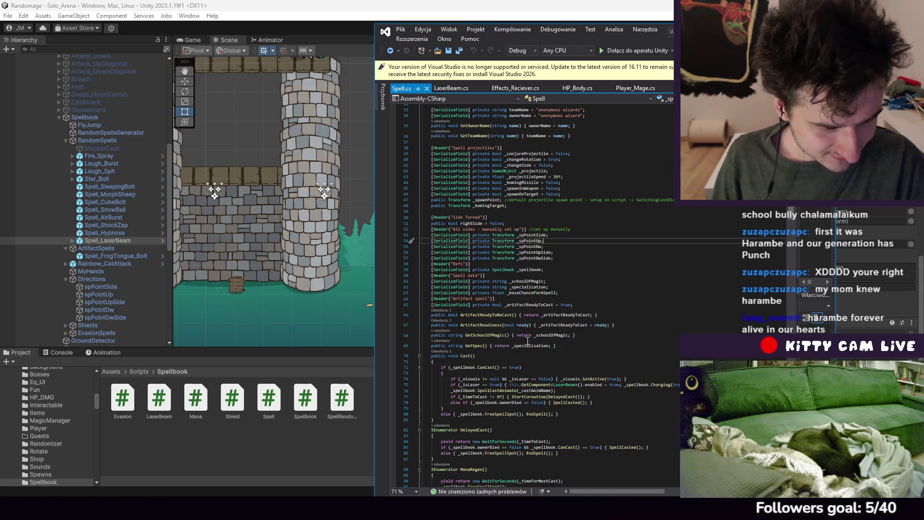
pyautogui.scroll(-2, 571, 332)
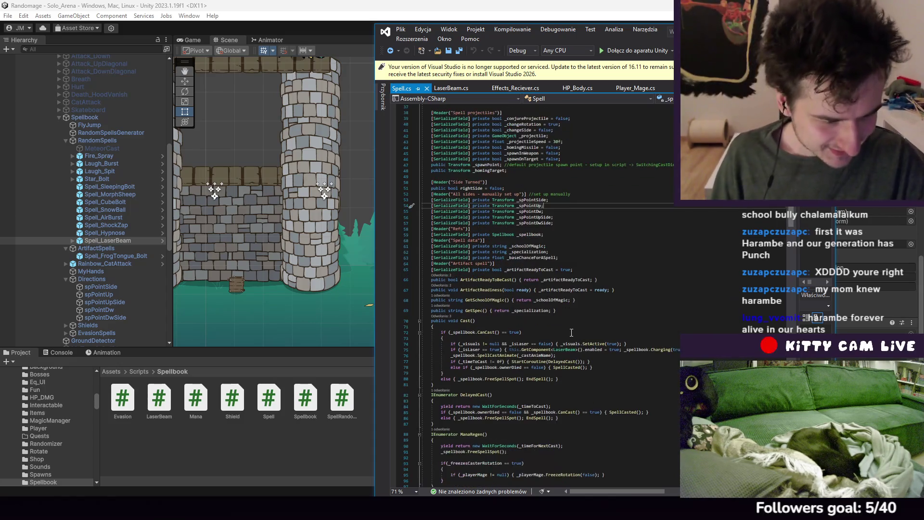
pyautogui.scroll(-4, 571, 331)
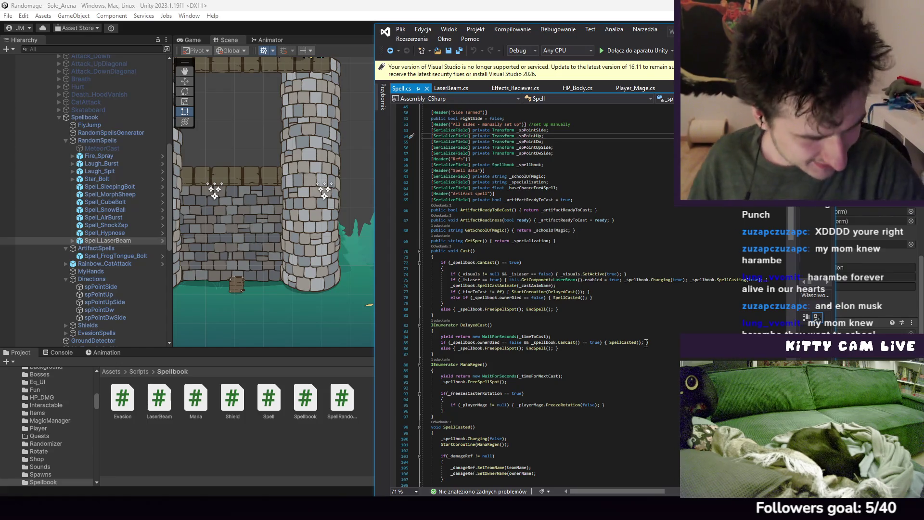
pyautogui.scroll(-7, 610, 298)
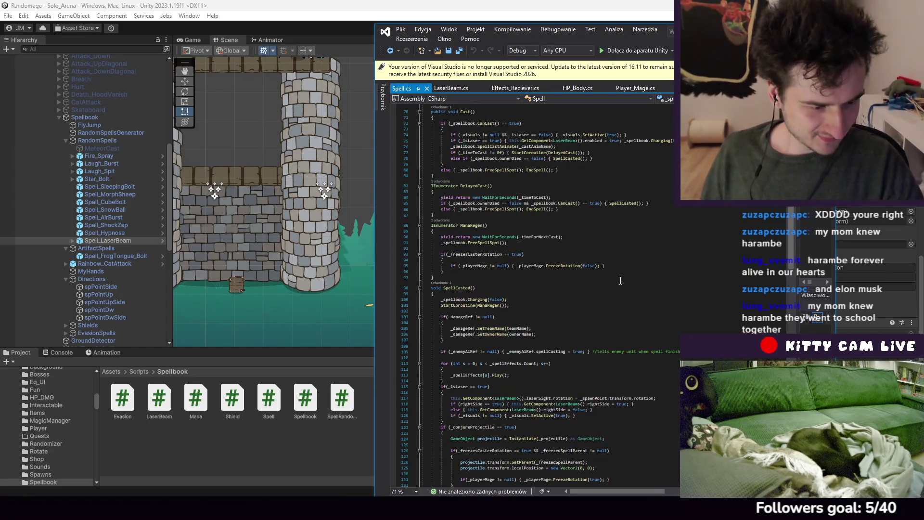
pyautogui.scroll(-13, 614, 289)
pyautogui.scroll(-13, 619, 275)
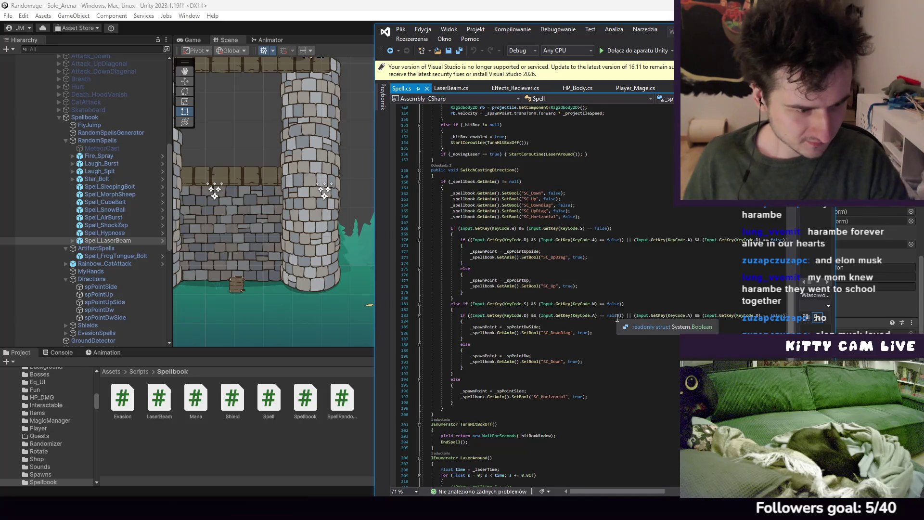
pyautogui.scroll(-5, 619, 282)
pyautogui.scroll(-5, 620, 224)
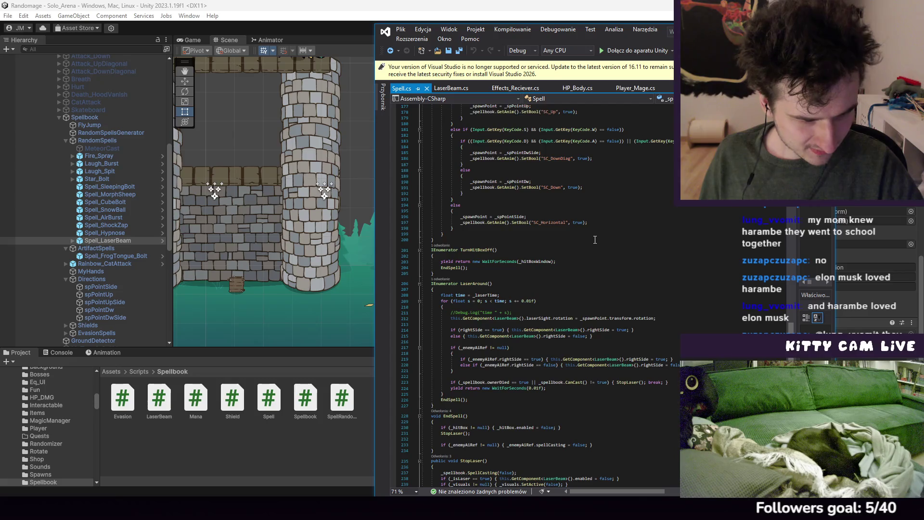
pyautogui.scroll(-4, 595, 239)
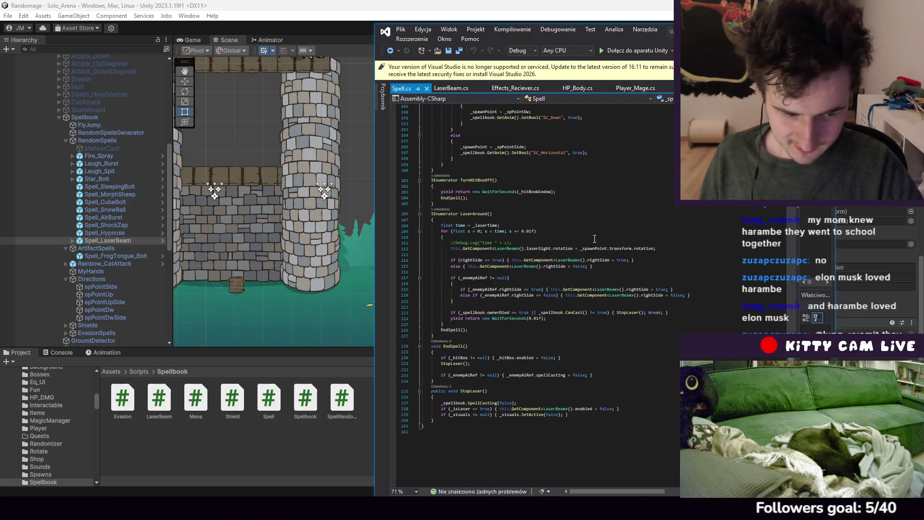
pyautogui.click(601, 415)
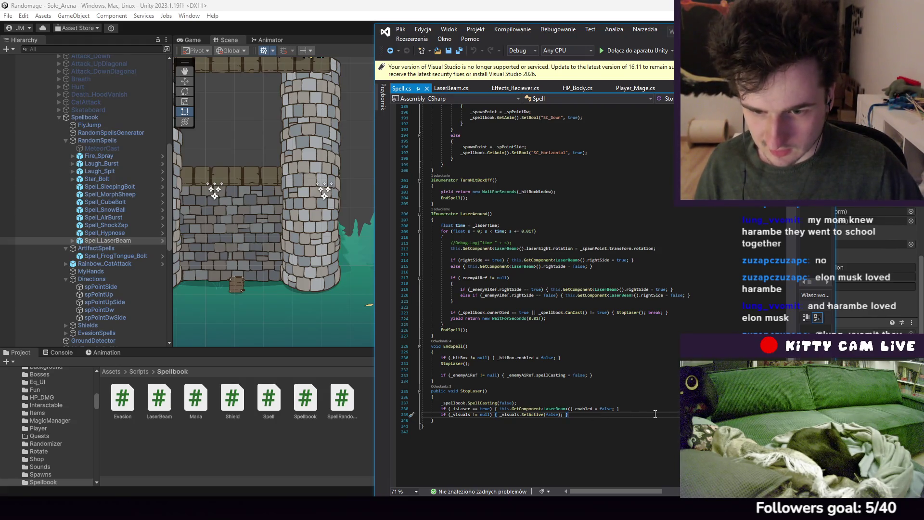
pyautogui.scroll(10, 655, 414)
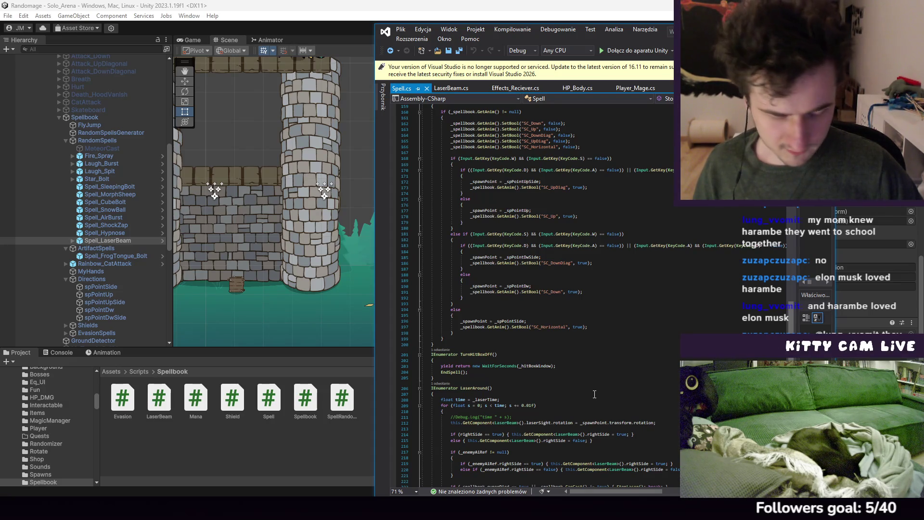
pyautogui.scroll(3, 567, 392)
pyautogui.scroll(20, 566, 392)
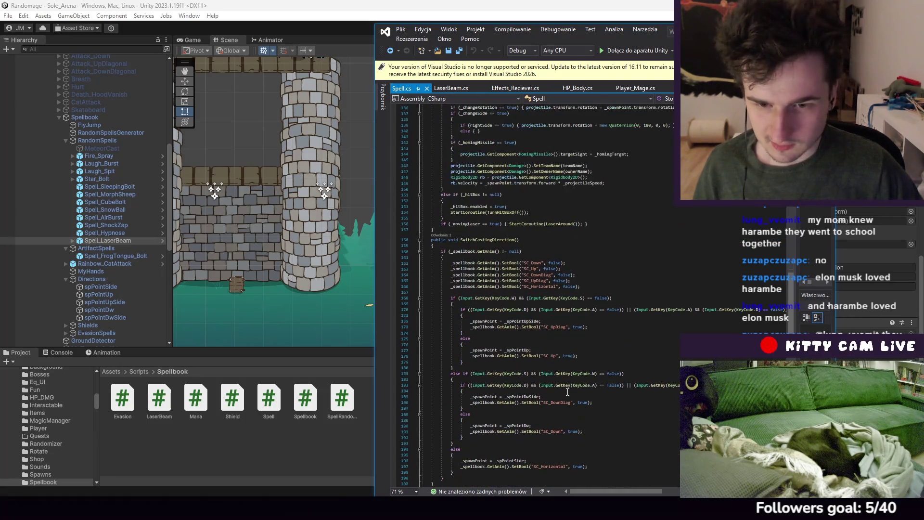
pyautogui.scroll(4, 573, 345)
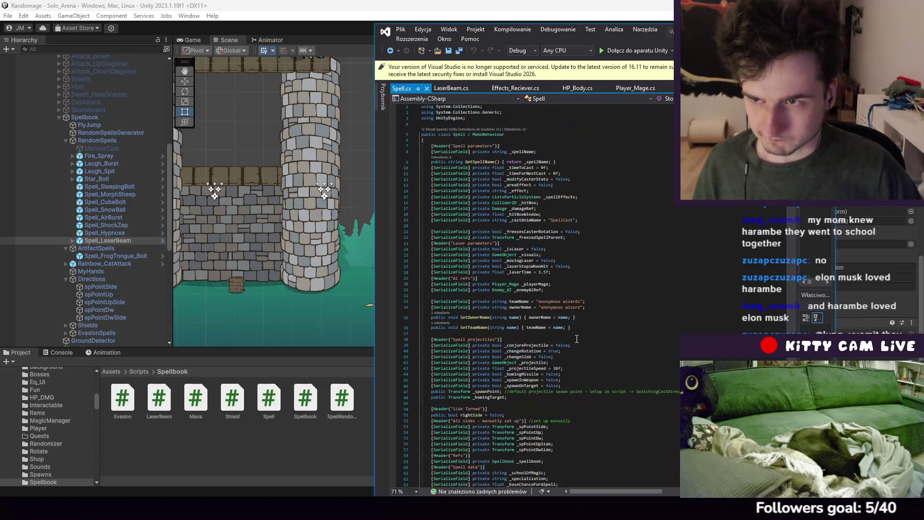
pyautogui.scroll(-3, 574, 339)
pyautogui.scroll(-20, 574, 337)
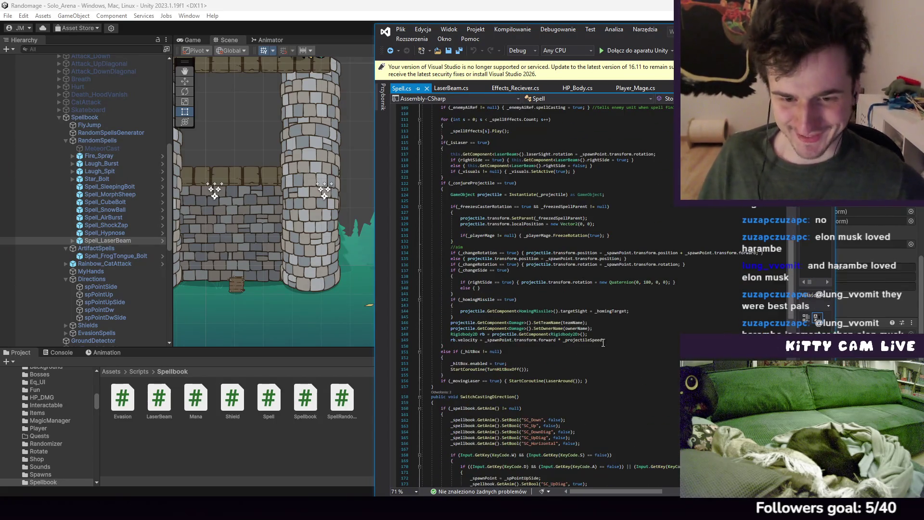
pyautogui.scroll(-18, 601, 318)
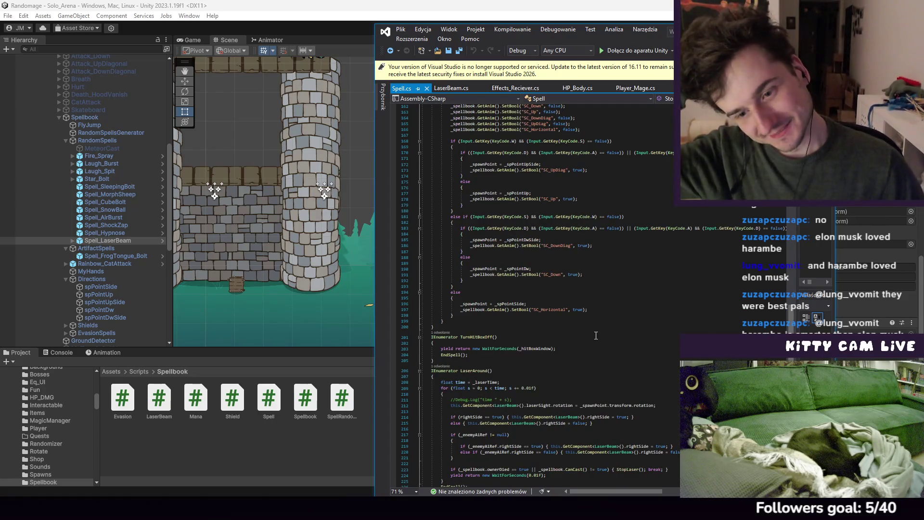
pyautogui.scroll(-6, 582, 322)
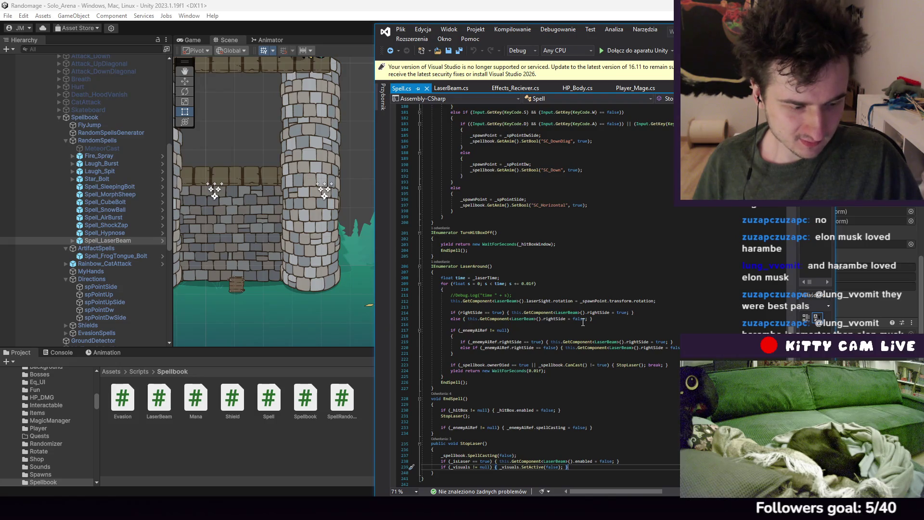
pyautogui.scroll(-7, 582, 322)
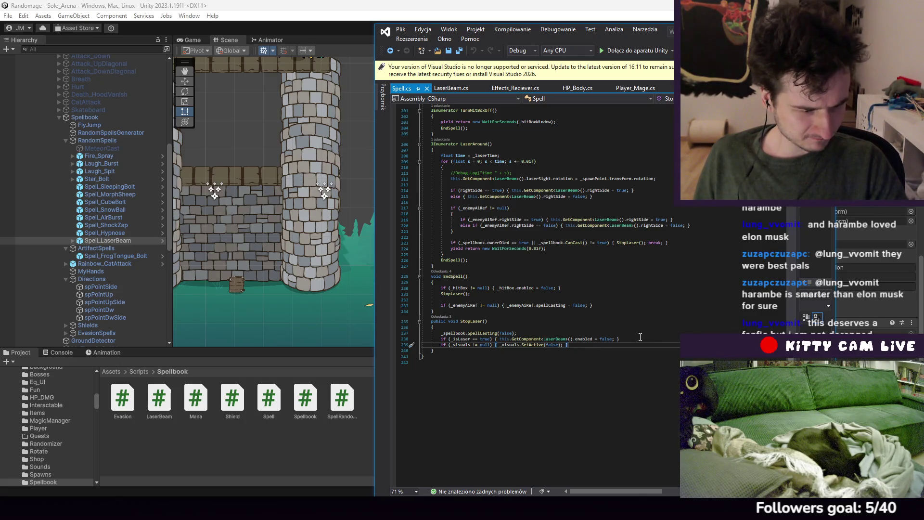
pyautogui.scroll(3, 640, 337)
pyautogui.scroll(-1, 634, 343)
pyautogui.scroll(20, 634, 344)
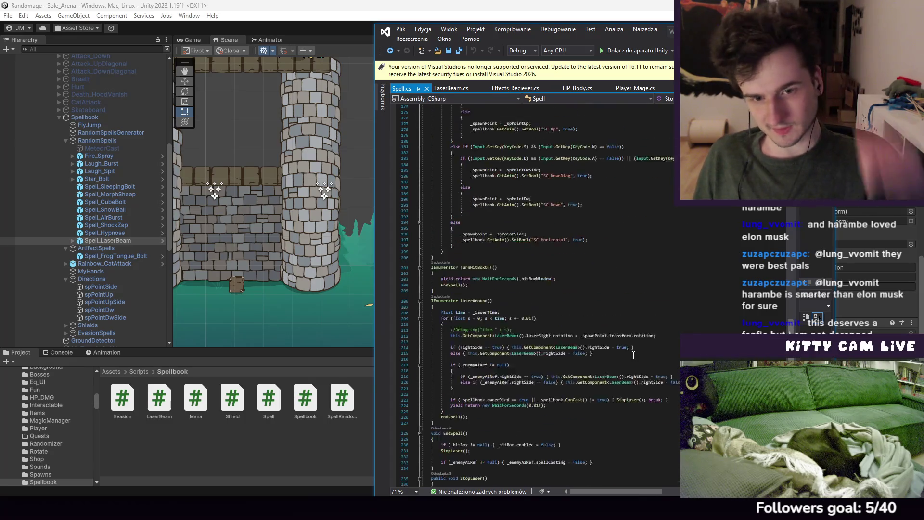
pyautogui.scroll(-20, 576, 342)
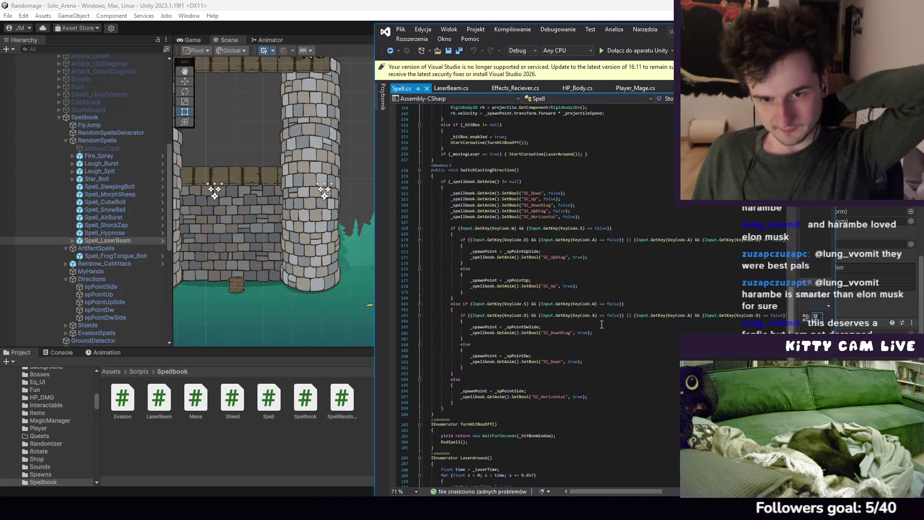
pyautogui.click(457, 89)
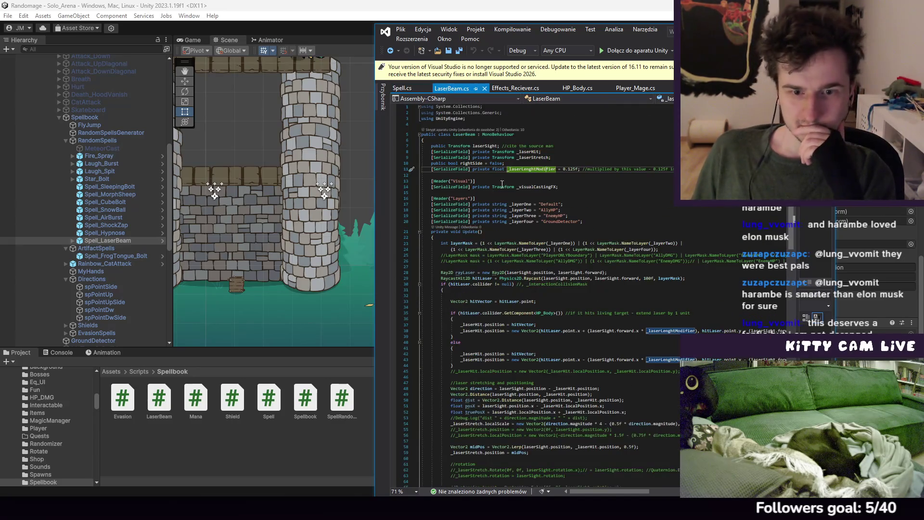
pyautogui.scroll(-5, 546, 272)
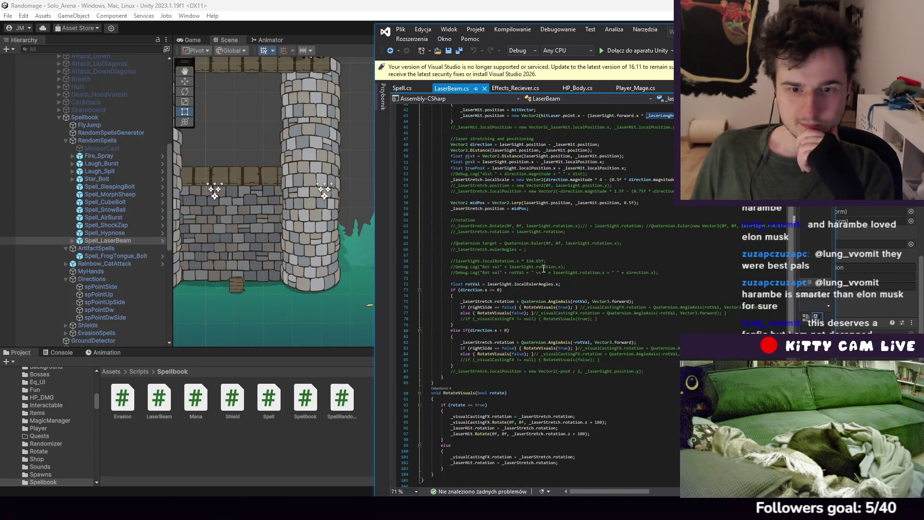
pyautogui.scroll(-6, 543, 268)
pyautogui.click(405, 88)
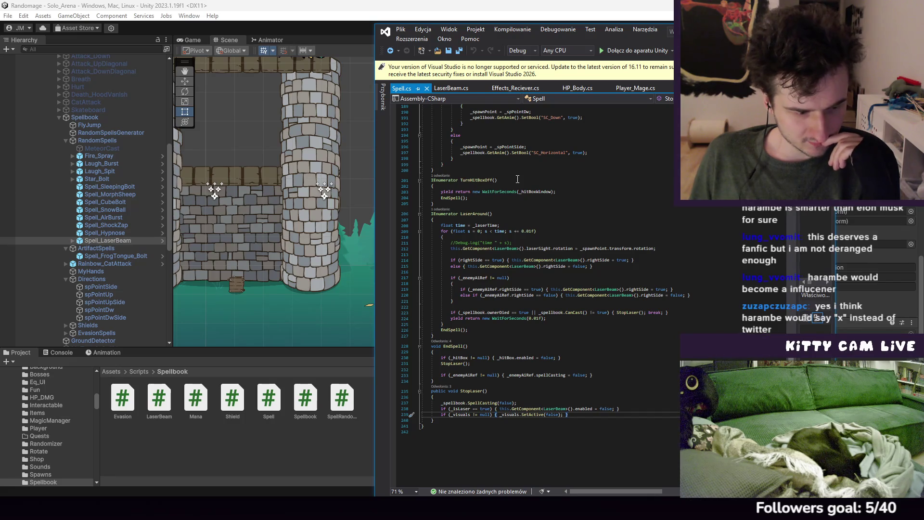
pyautogui.click(605, 285)
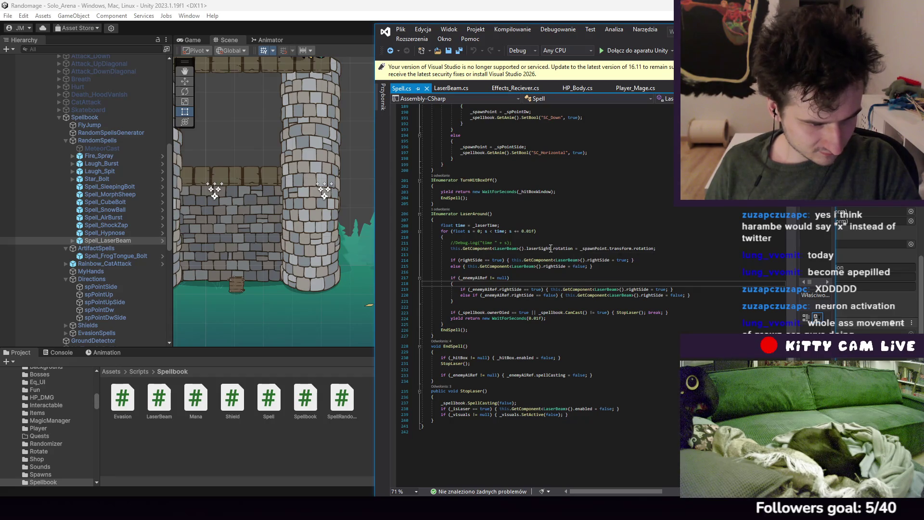
# Step through lines 222–226 of the LaserAround coroutine in Spell.cs
pyautogui.press('Down')
pyautogui.press('Down')
pyautogui.press('Down')
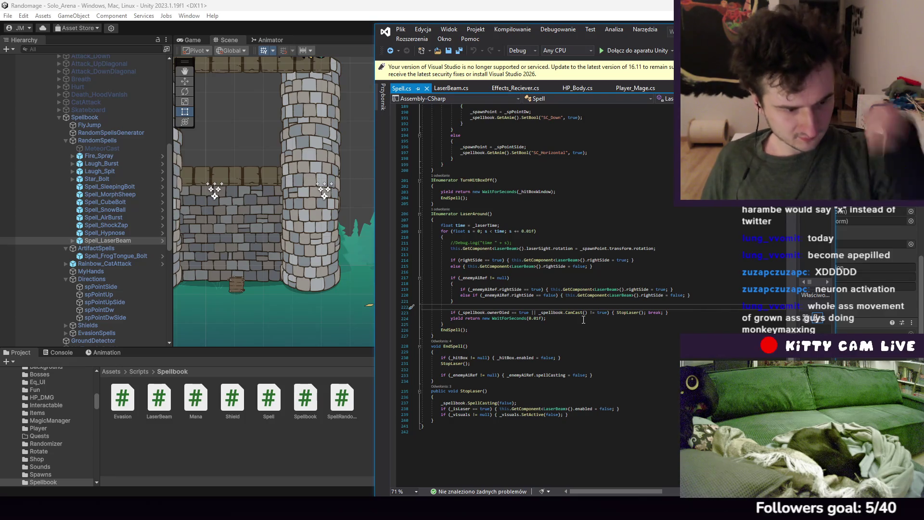
pyautogui.scroll(5, 560, 319)
pyautogui.scroll(-7, 560, 320)
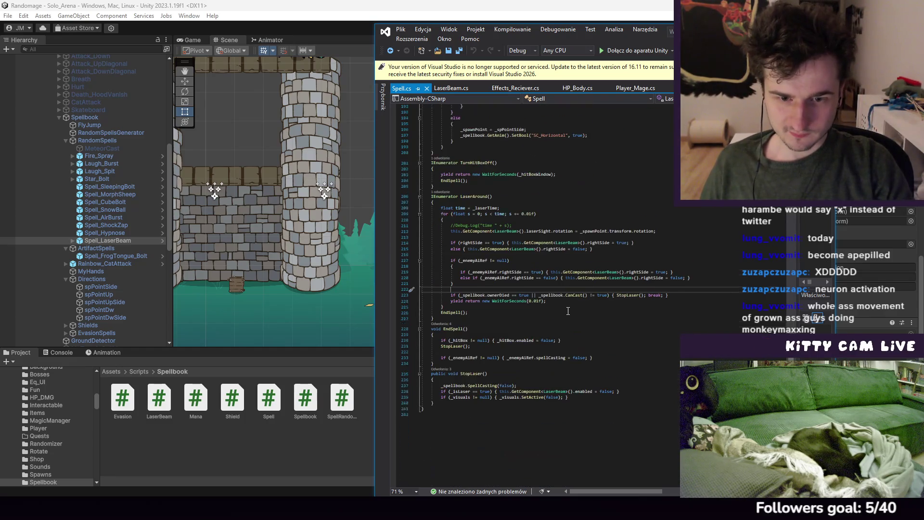
pyautogui.click(585, 296)
pyautogui.click(578, 283)
pyautogui.scroll(2, 655, 336)
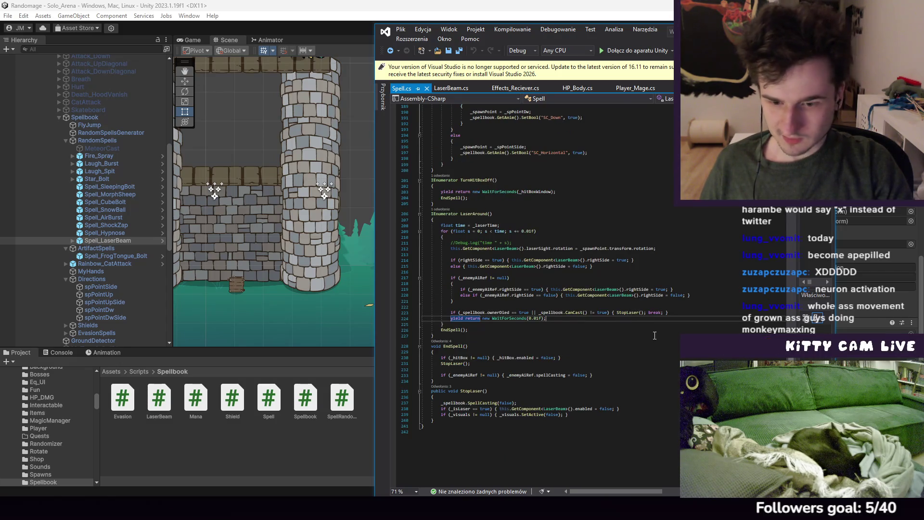
pyautogui.scroll(2, 654, 335)
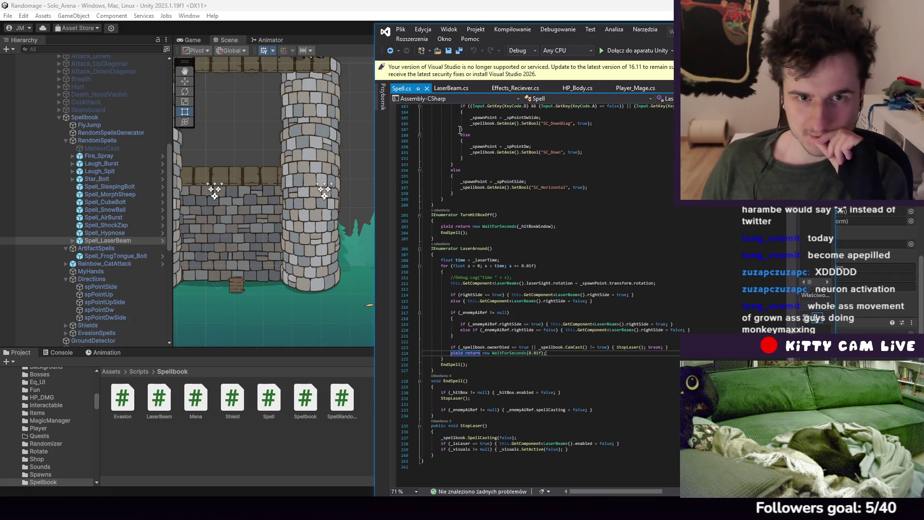
# Switch to LaserBeam.cs and scroll up from its Update method to the layer fields
pyautogui.hotkey('ctrl', 'Tab')
pyautogui.scroll(4, 528, 261)
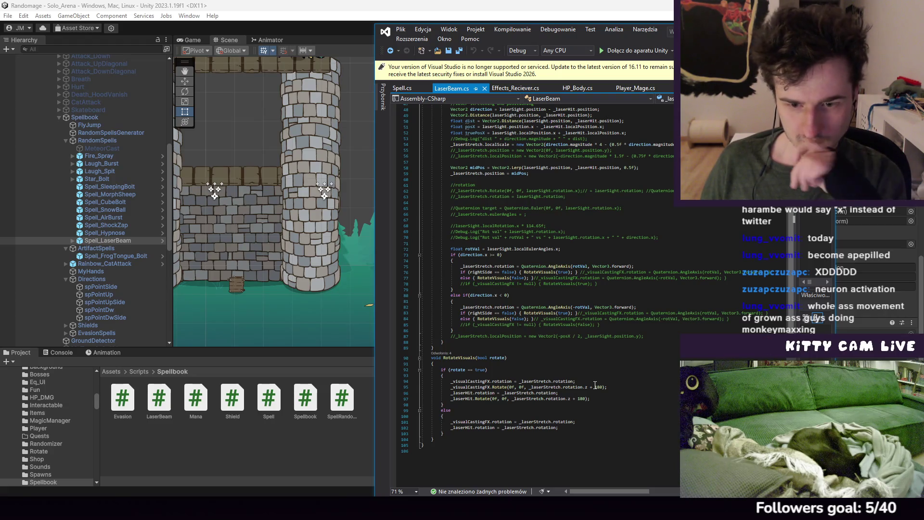
pyautogui.scroll(2, 594, 385)
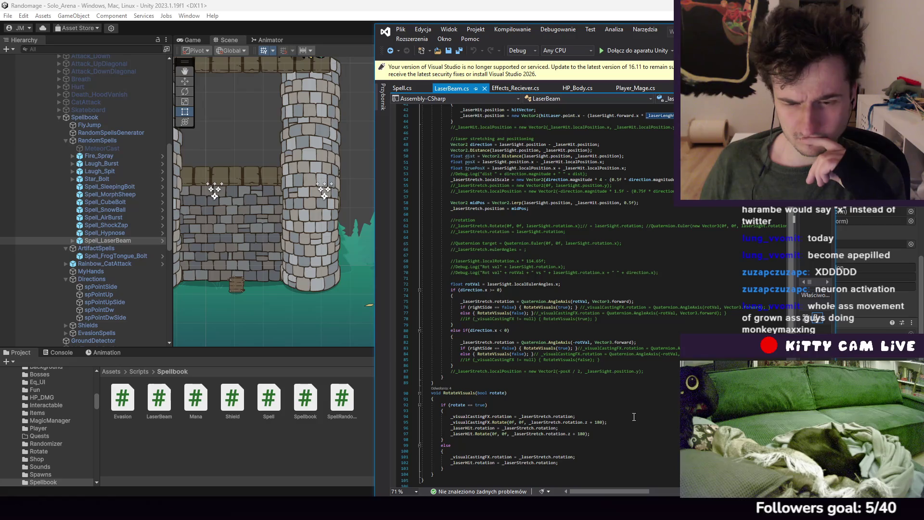
pyautogui.scroll(1, 603, 419)
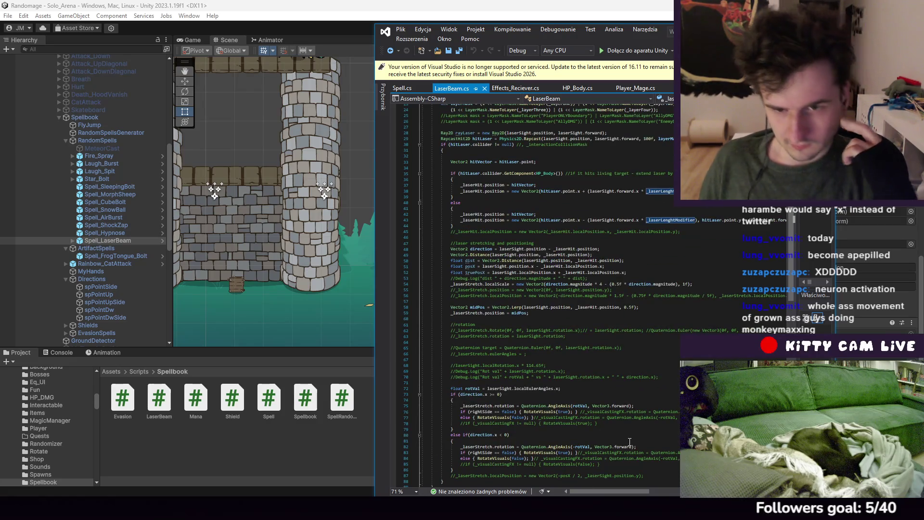
pyautogui.scroll(2, 626, 435)
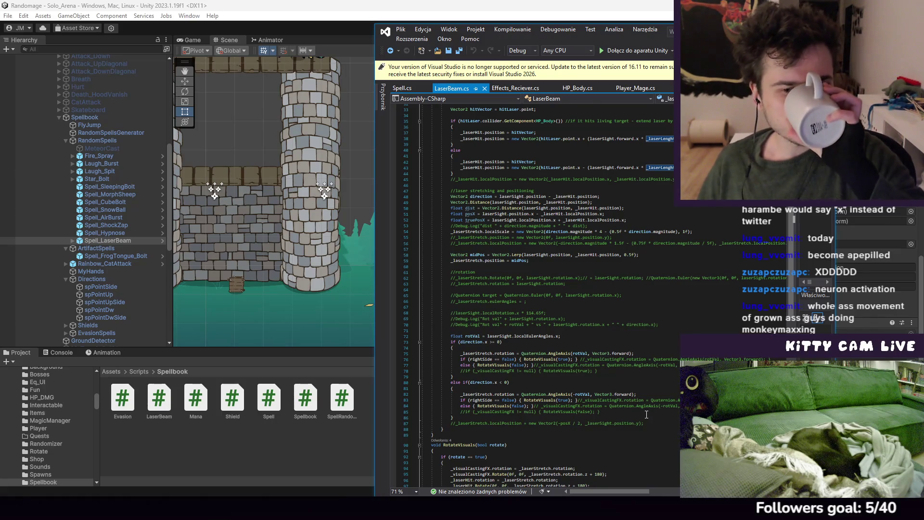
pyautogui.scroll(1, 646, 414)
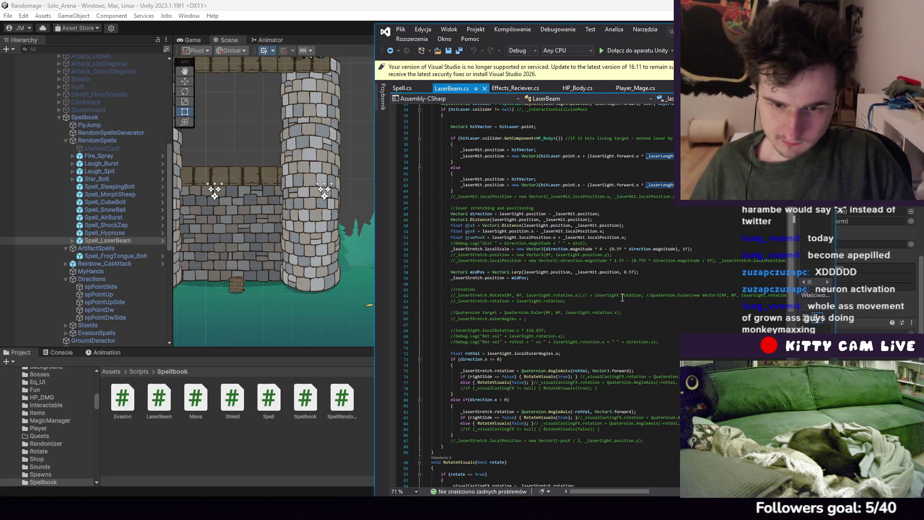
pyautogui.scroll(-2, 619, 294)
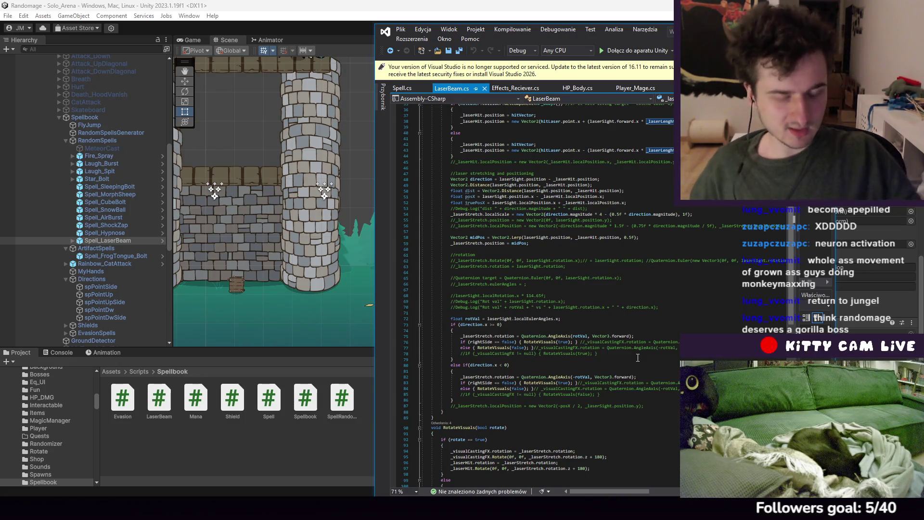
pyautogui.scroll(5, 660, 347)
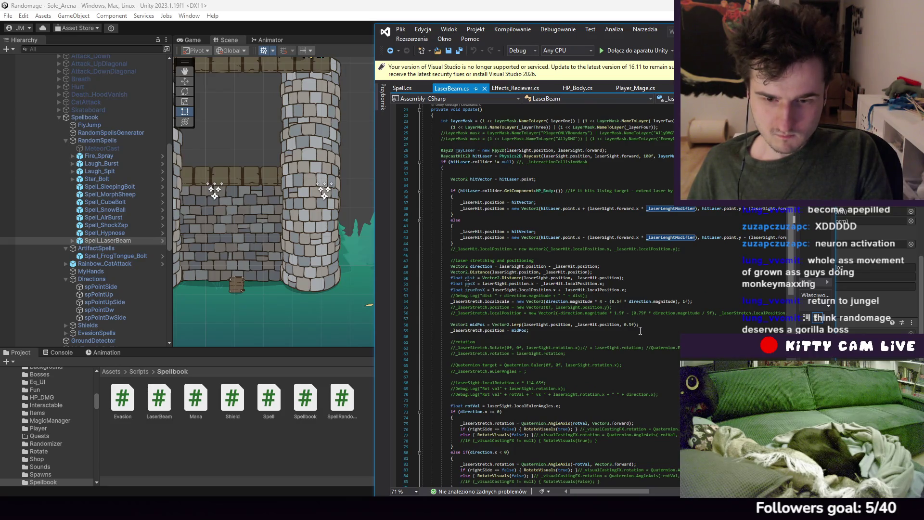
pyautogui.scroll(4, 640, 330)
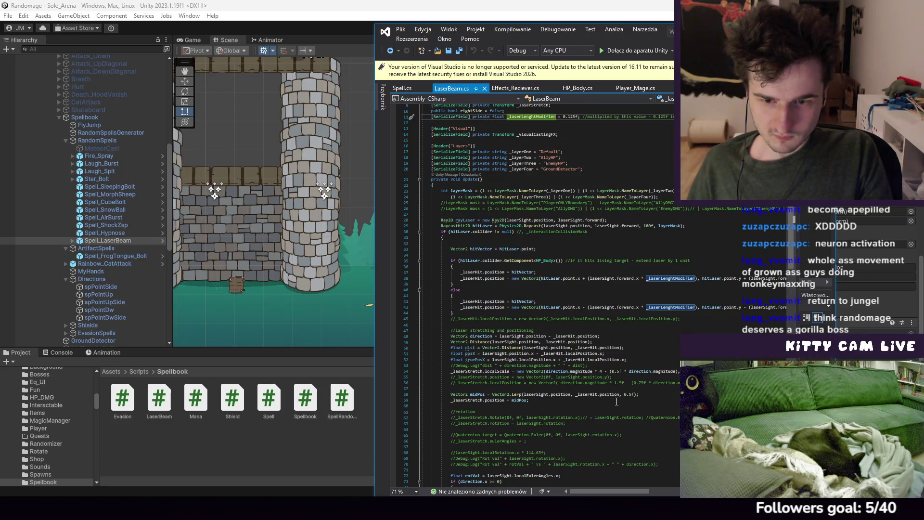
# Inspect LaserBeam.cs field declarations, selecting _visualCastingFX, and scroll through the laser code
pyautogui.scroll(3, 611, 396)
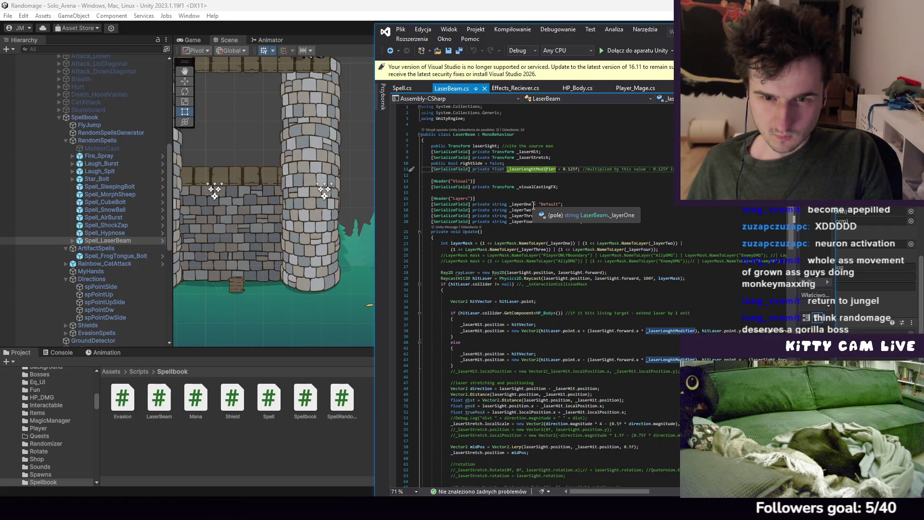
pyautogui.click(548, 182)
pyautogui.click(551, 191)
pyautogui.click(550, 187)
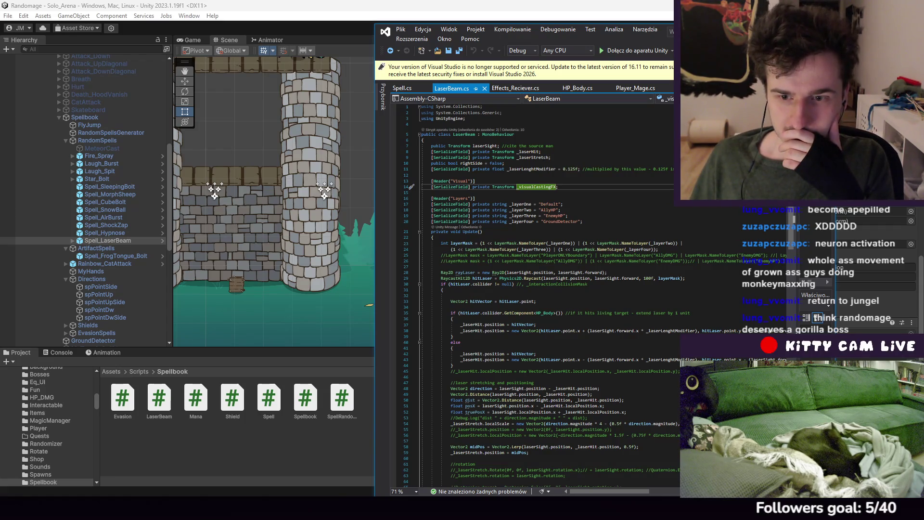
pyautogui.scroll(-3, 672, 174)
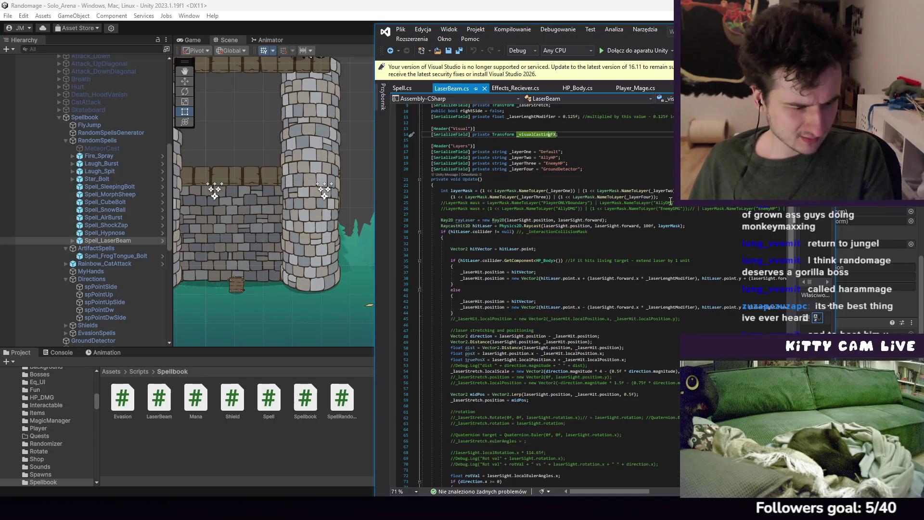
pyautogui.scroll(-7, 669, 202)
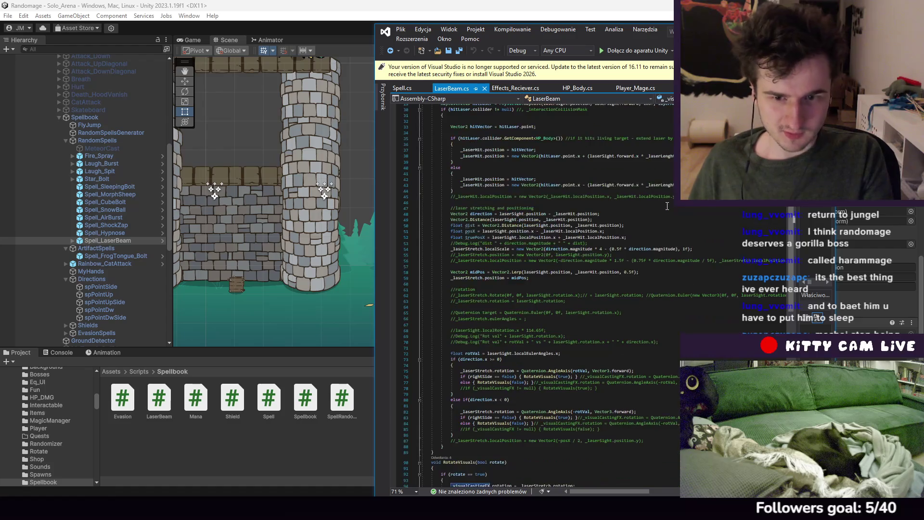
pyautogui.scroll(10, 667, 206)
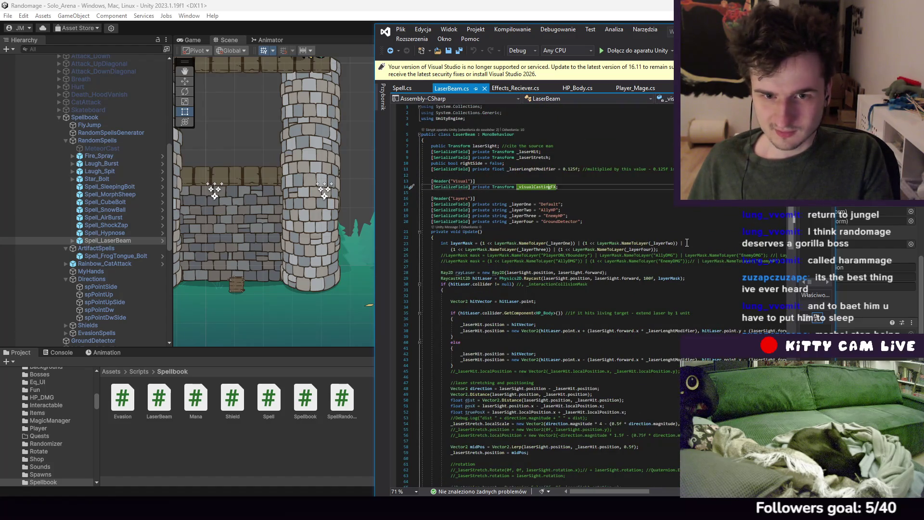
pyautogui.scroll(-1, 687, 242)
pyautogui.moveTo(612, 491)
pyautogui.mouseDown()
pyautogui.moveTo(647, 492)
pyautogui.moveTo(615, 492)
pyautogui.mouseUp()
pyautogui.scroll(-4, 580, 376)
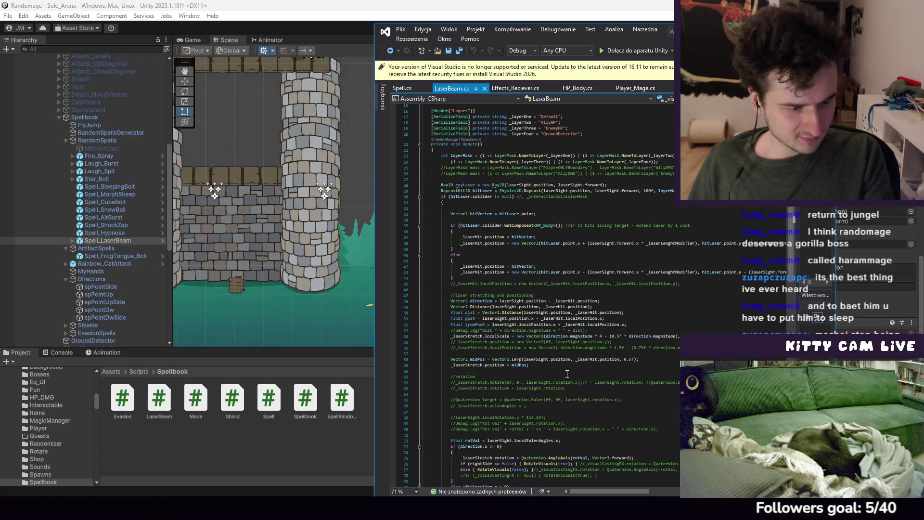
pyautogui.scroll(1, 567, 374)
pyautogui.scroll(2, 570, 373)
pyautogui.scroll(2, 575, 371)
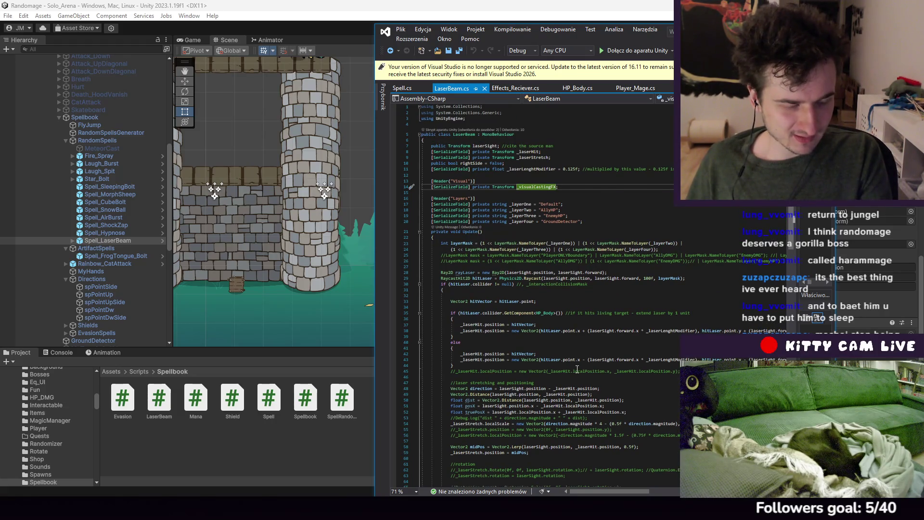
pyautogui.scroll(-3, 577, 368)
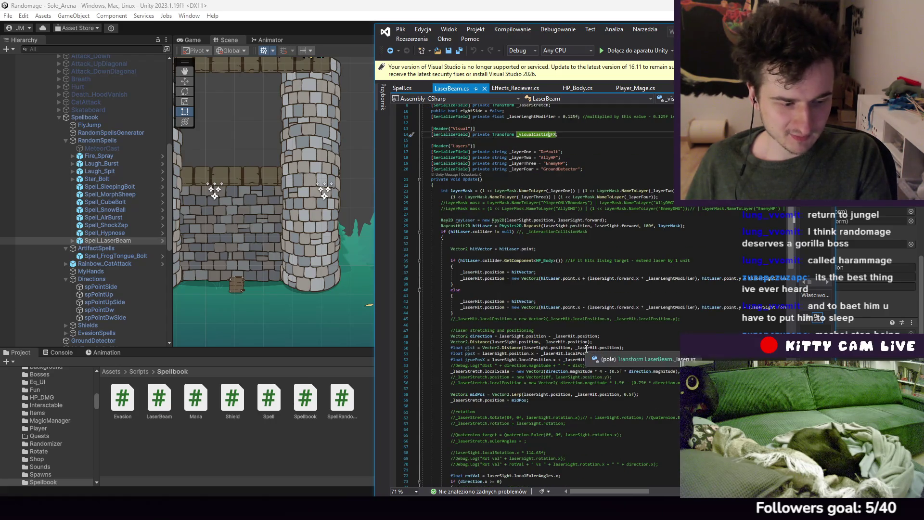
pyautogui.scroll(3, 611, 205)
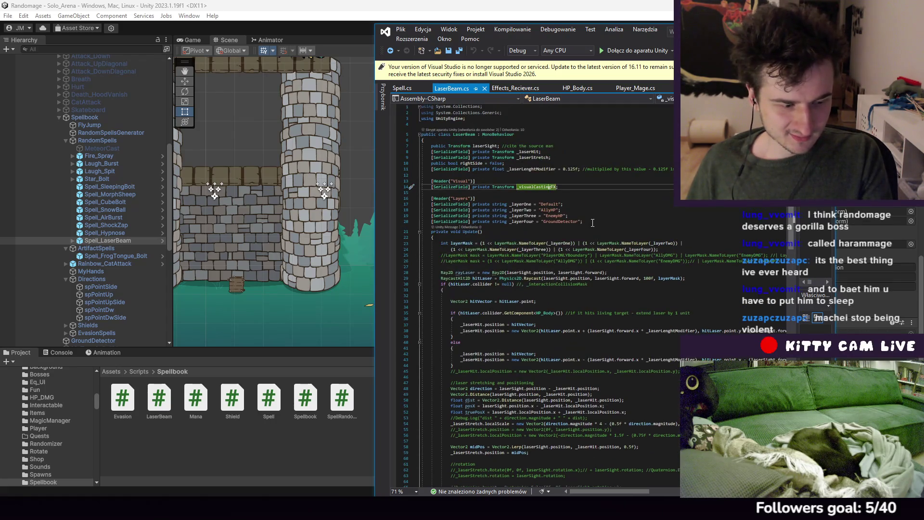
pyautogui.scroll(-3, 592, 222)
pyautogui.scroll(3, 592, 223)
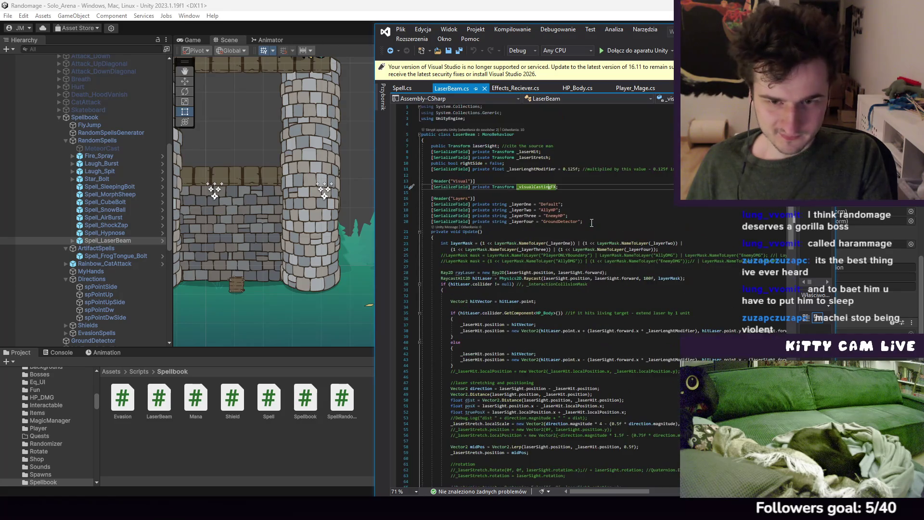
# Check the _layerFour, position and laserSight references, then return to Spell.cs
pyautogui.click(617, 223)
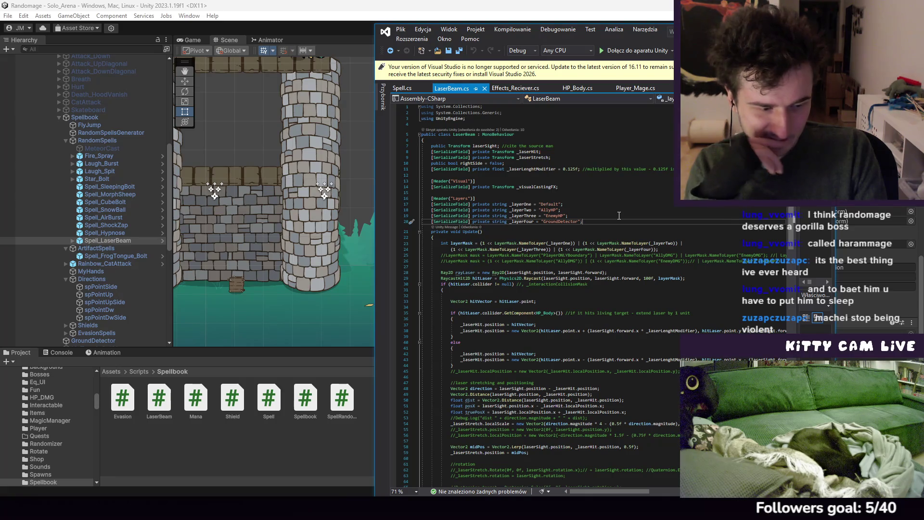
pyautogui.scroll(-4, 656, 264)
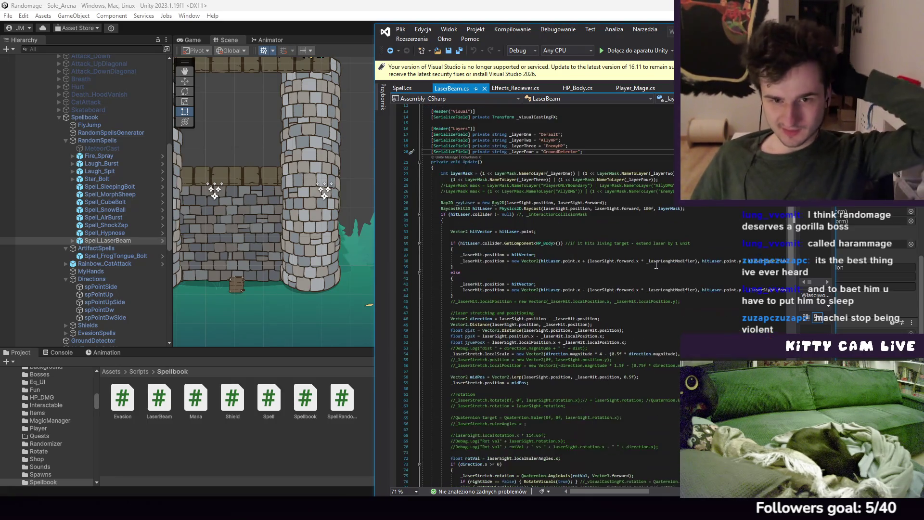
pyautogui.scroll(-8, 656, 264)
pyautogui.click(587, 181)
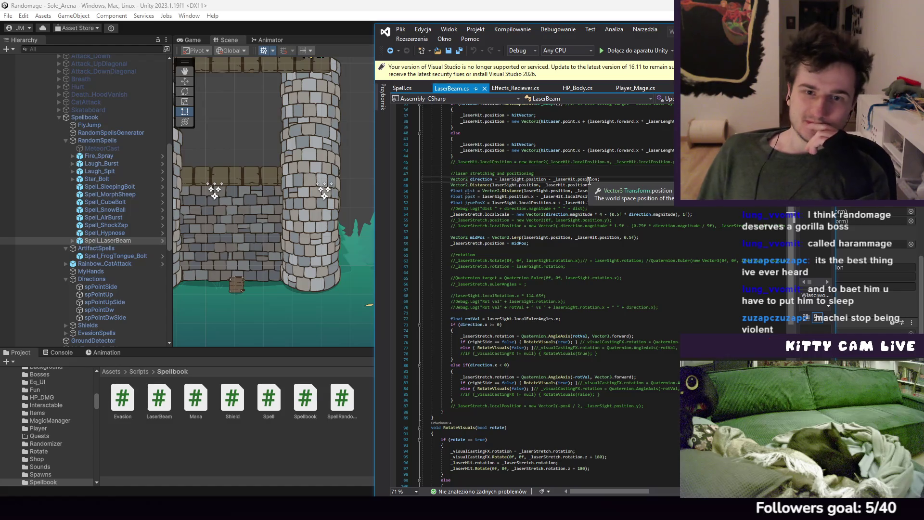
pyautogui.click(536, 191)
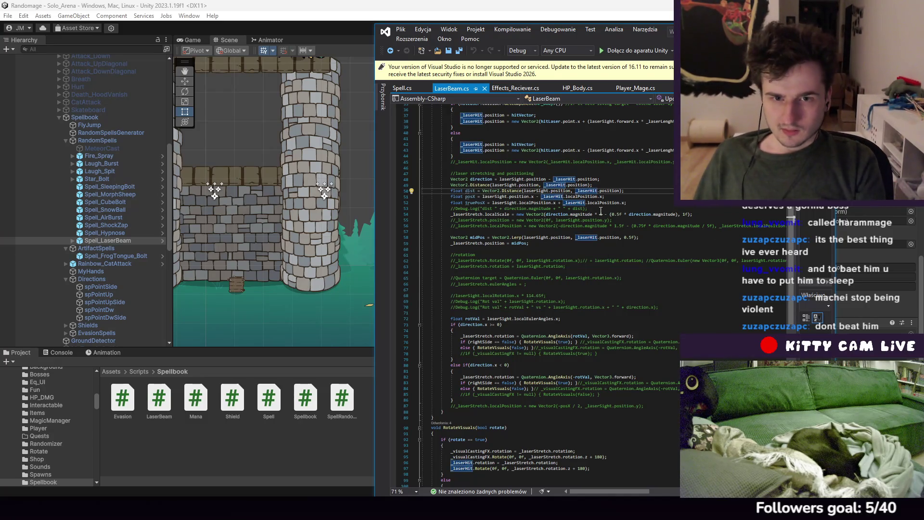
pyautogui.click(407, 89)
pyautogui.scroll(-5, 582, 208)
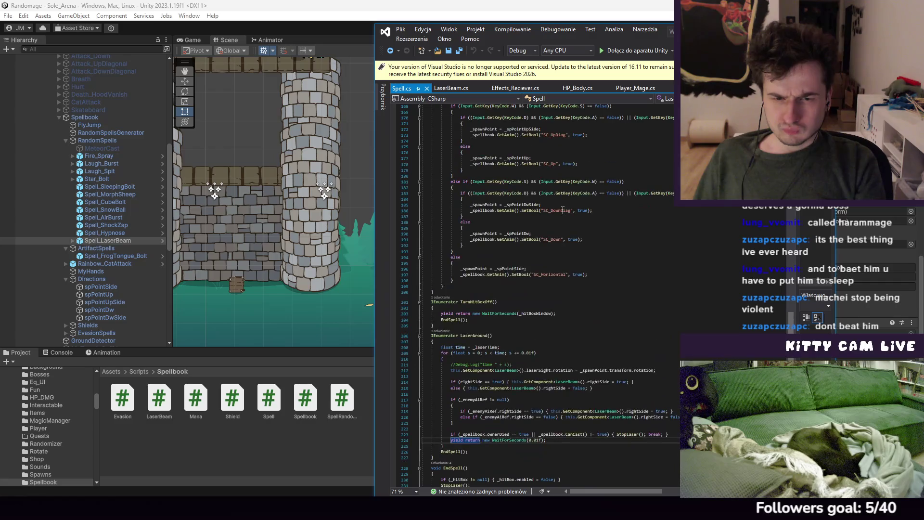
# Highlight every GetAnim call in Spell.cs
pyautogui.scroll(1, 581, 207)
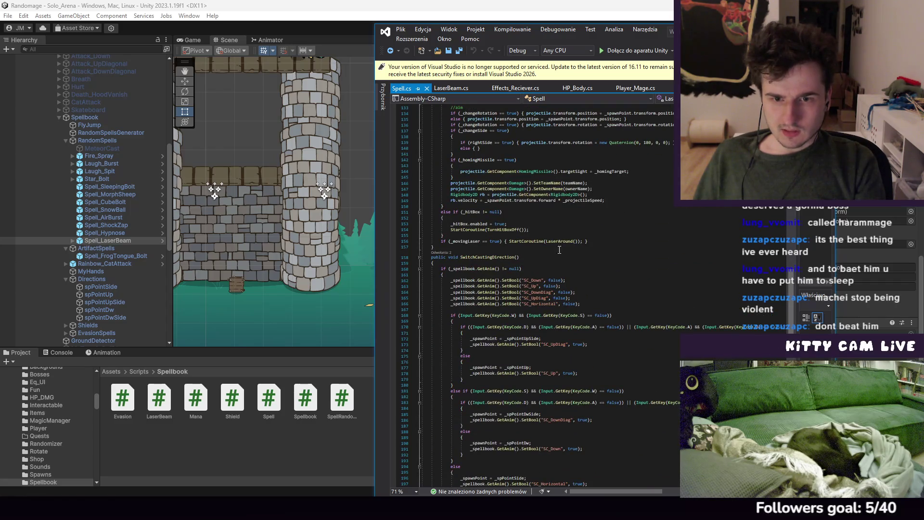
pyautogui.scroll(3, 587, 285)
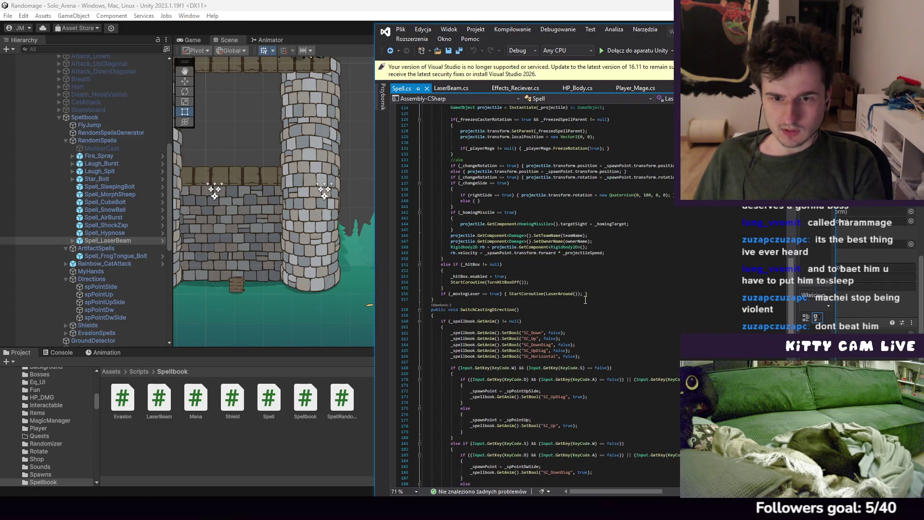
pyautogui.scroll(-6, 585, 299)
pyautogui.scroll(5, 584, 305)
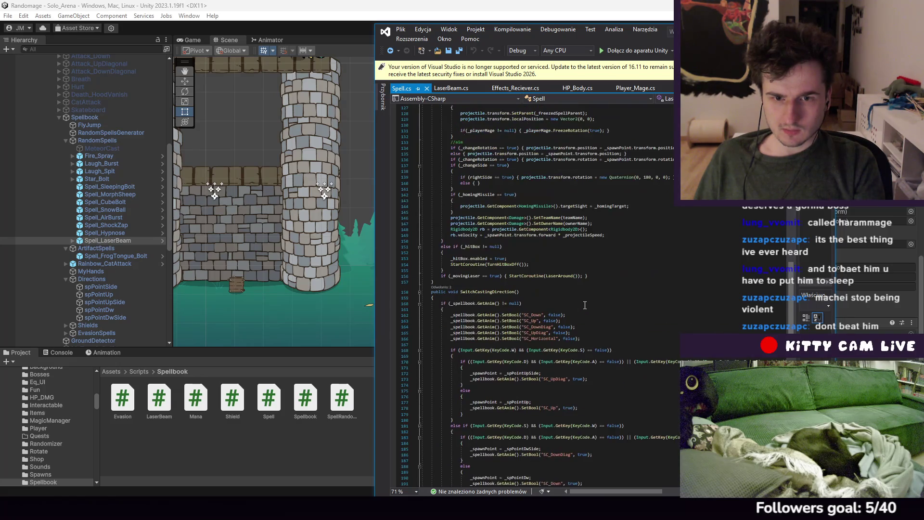
pyautogui.click(489, 304)
# Go to the GetAnim definition, the _anim Animator accessor in Spellbook.cs
pyautogui.scroll(2, 587, 332)
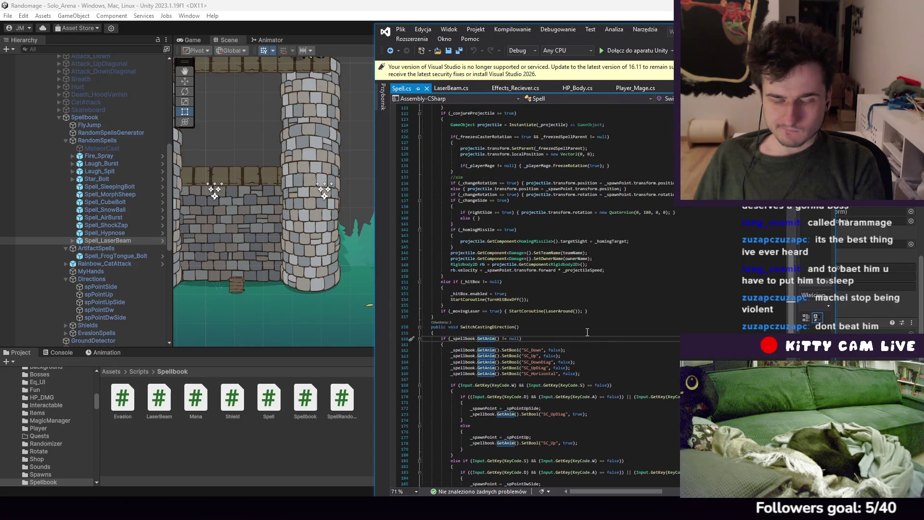
pyautogui.scroll(-6, 587, 332)
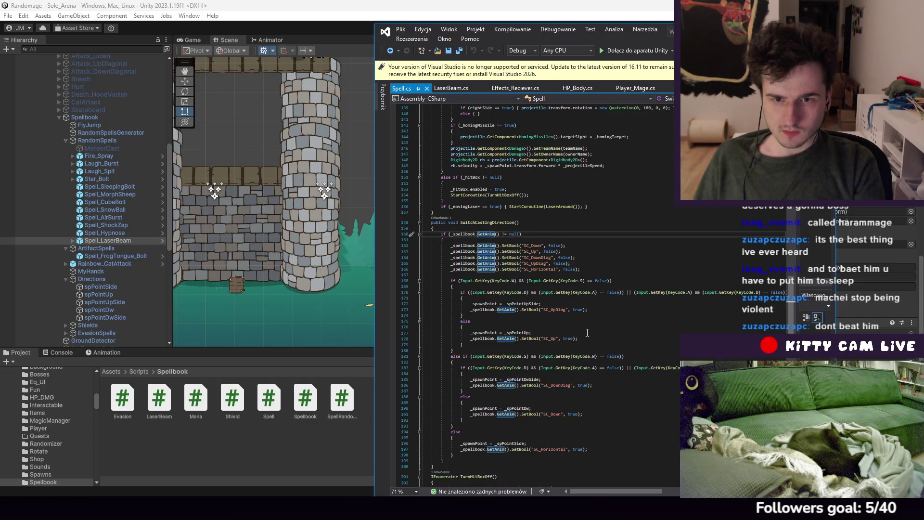
pyautogui.scroll(6, 587, 332)
pyautogui.scroll(-6, 587, 332)
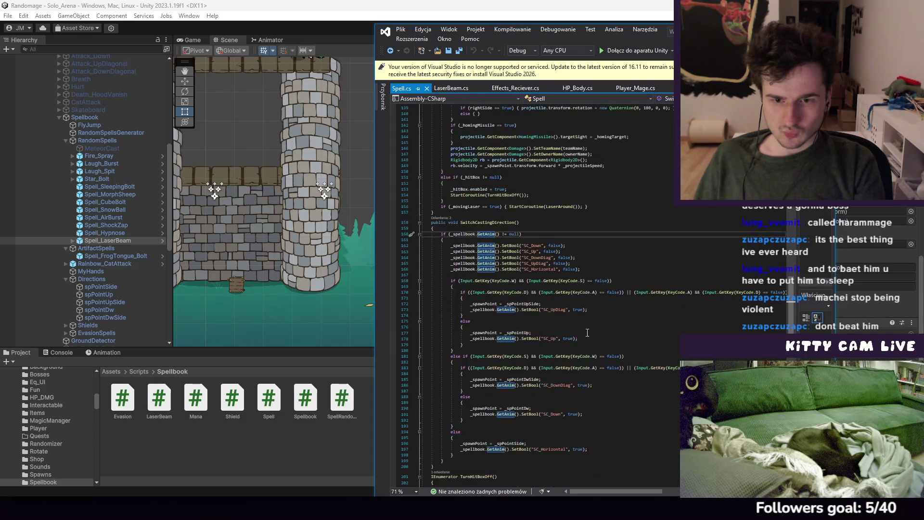
pyautogui.scroll(-1, 587, 332)
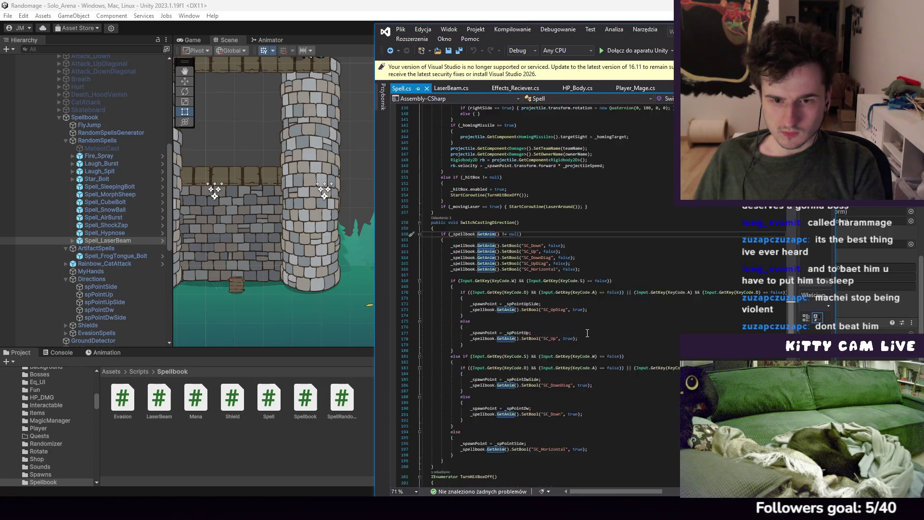
pyautogui.scroll(6, 587, 332)
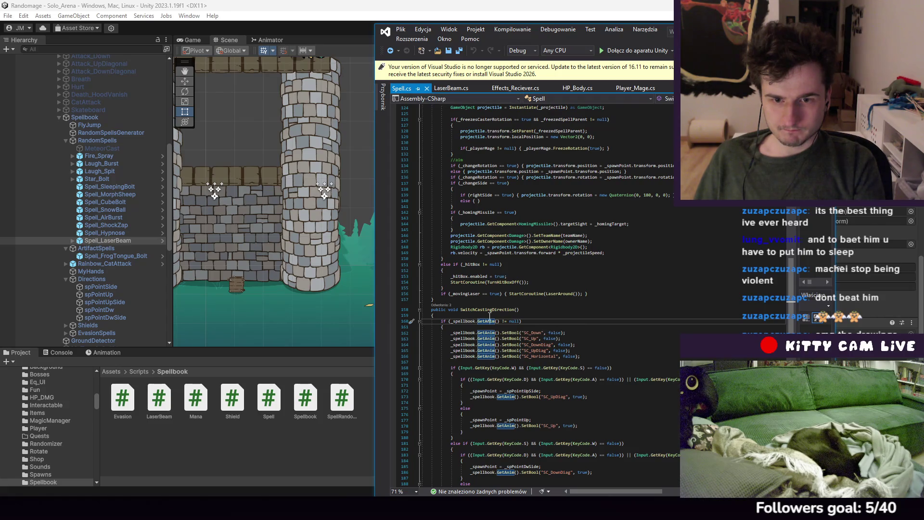
pyautogui.keyDown('ctrl'); pyautogui.click(560, 338); pyautogui.keyUp('ctrl')
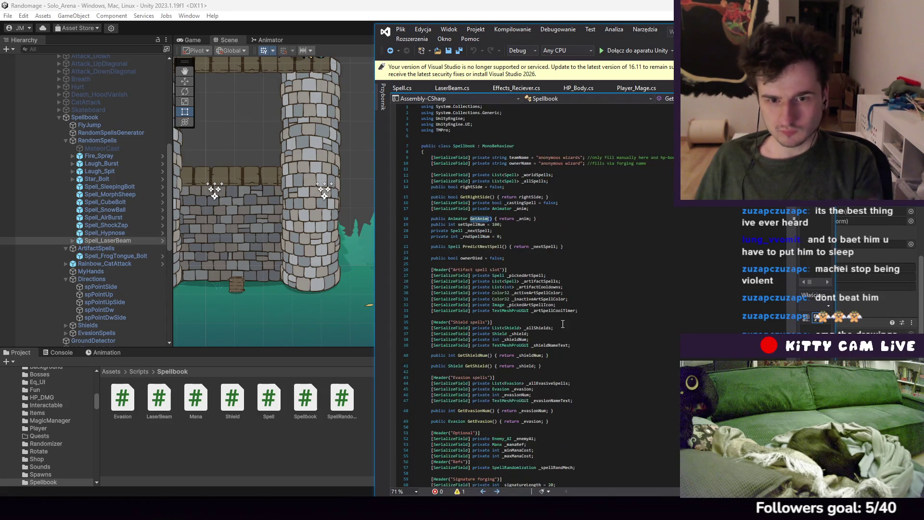
# Review Spell.cs around SwitchCastingDirection, then start the game in Play mode
pyautogui.click(402, 88)
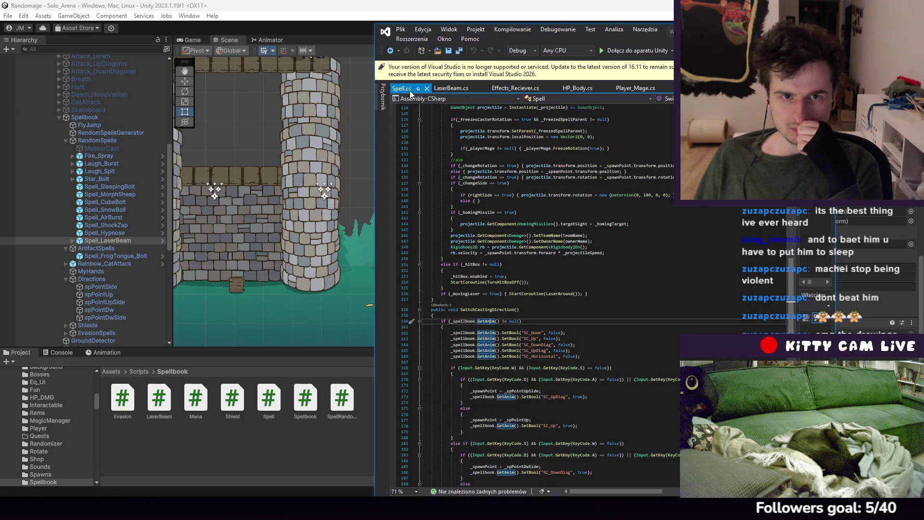
pyautogui.scroll(20, 622, 332)
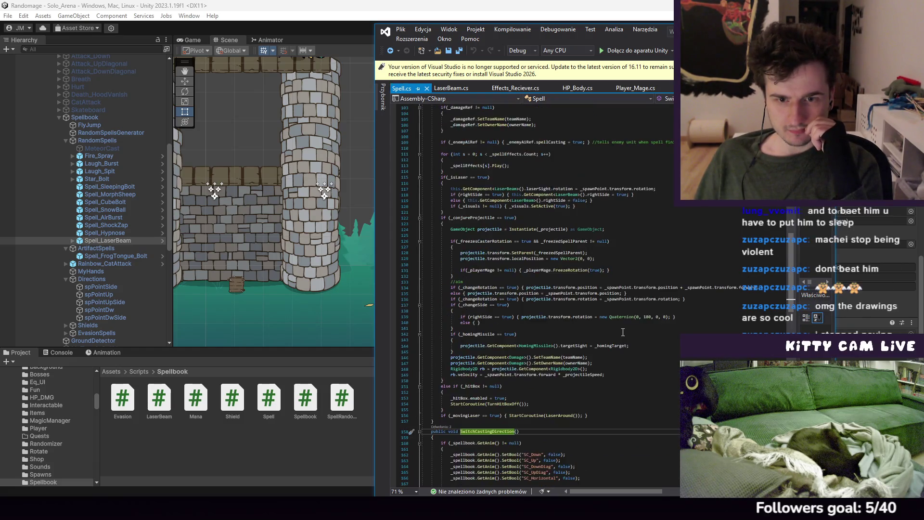
pyautogui.scroll(-20, 623, 332)
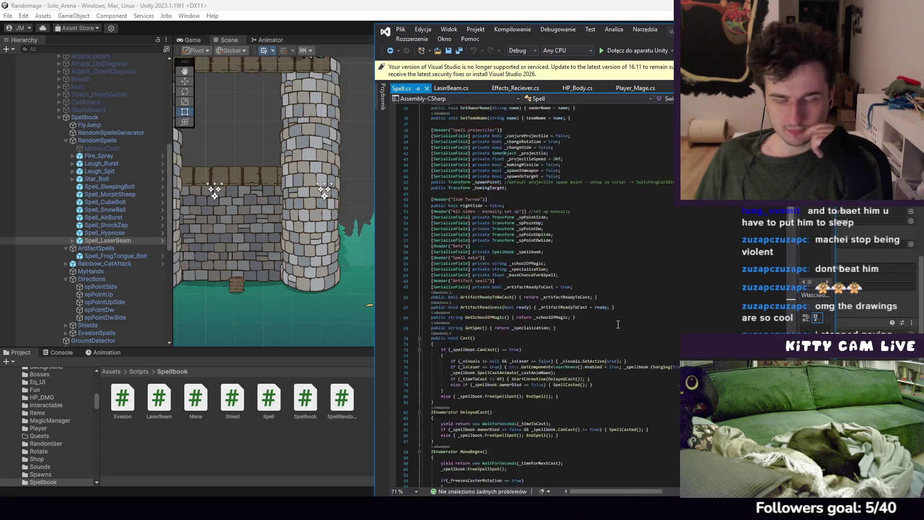
pyautogui.scroll(19, 604, 299)
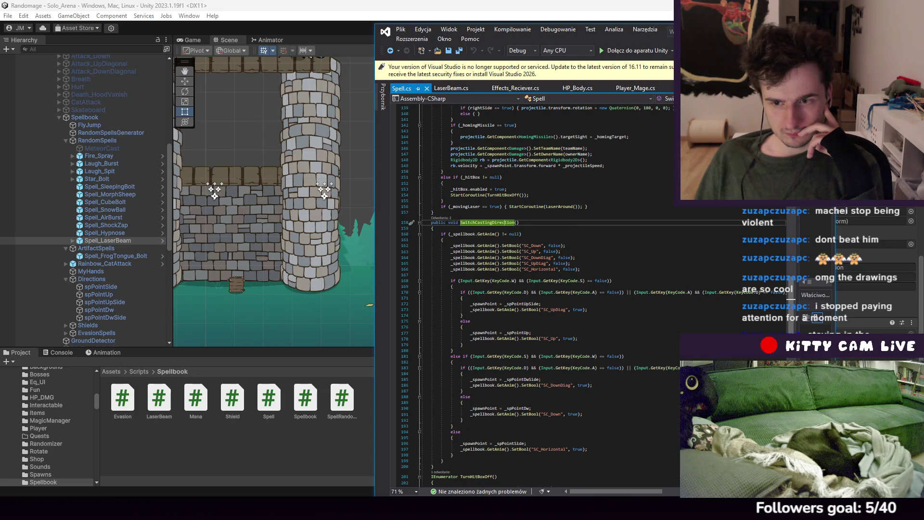
pyautogui.scroll(-4, 534, 293)
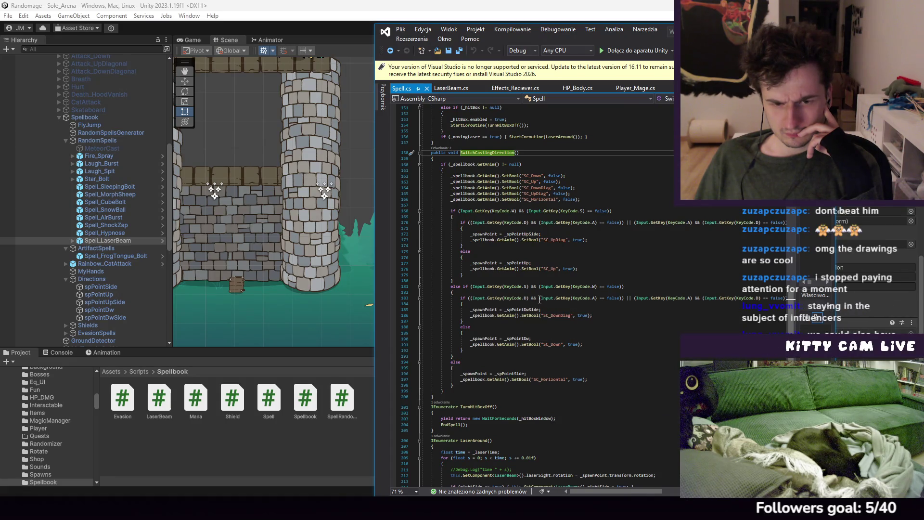
pyautogui.click(272, 23)
pyautogui.click(446, 29)
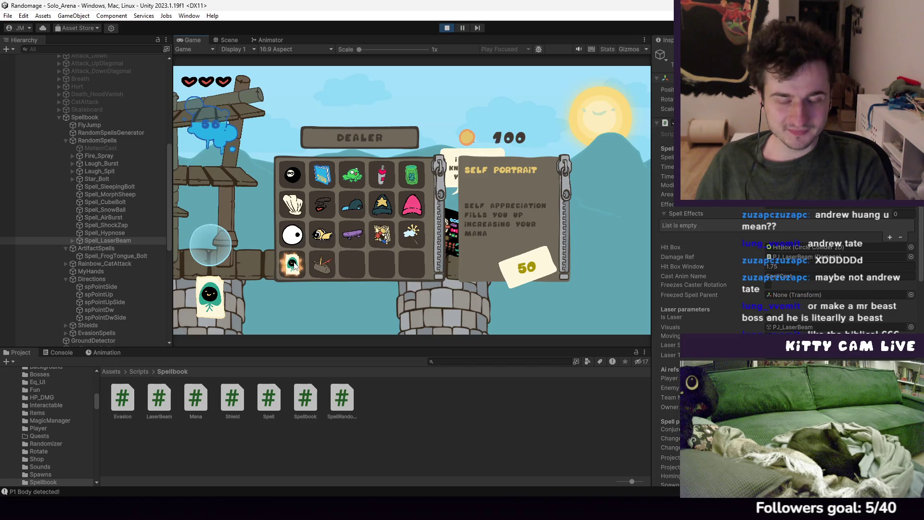
# Buy the Self Portrait from the dealer and equip the Pencilcase artifact
pyautogui.click(295, 266)
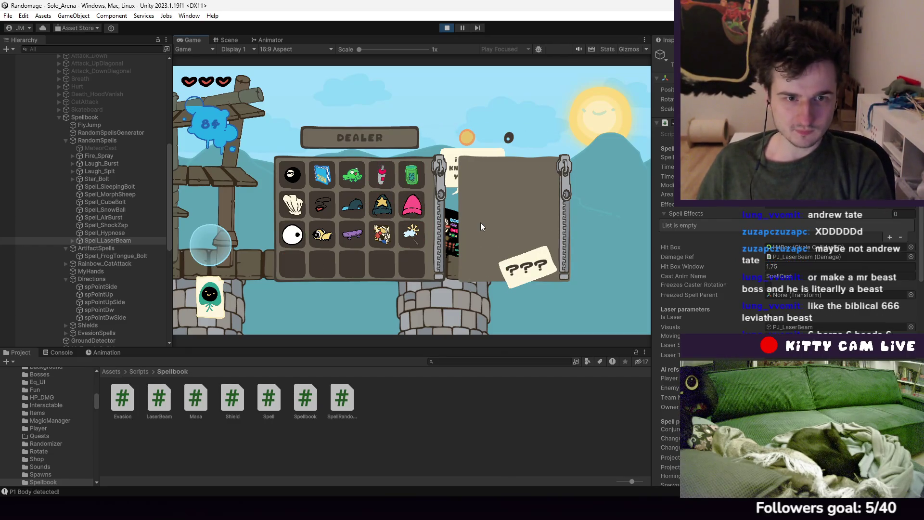
pyautogui.press('Escape')
pyautogui.press('Tab')
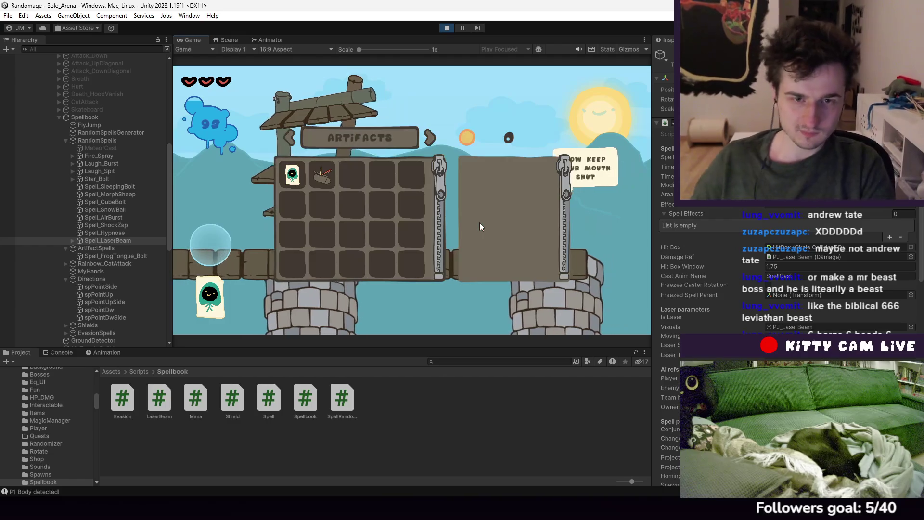
pyautogui.click(311, 179)
pyautogui.press('Tab')
# Run the player right past the DJ platform and castle to the stone arches
pyautogui.press('d')
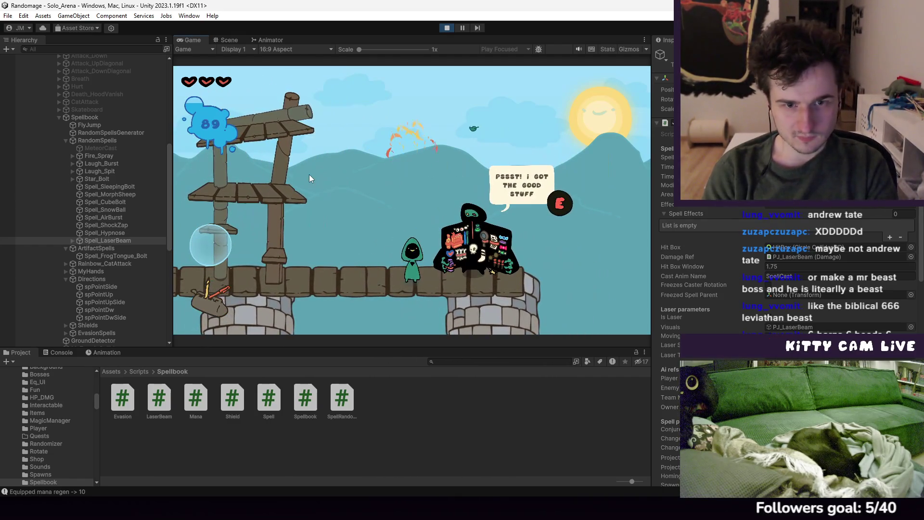
pyautogui.press('a')
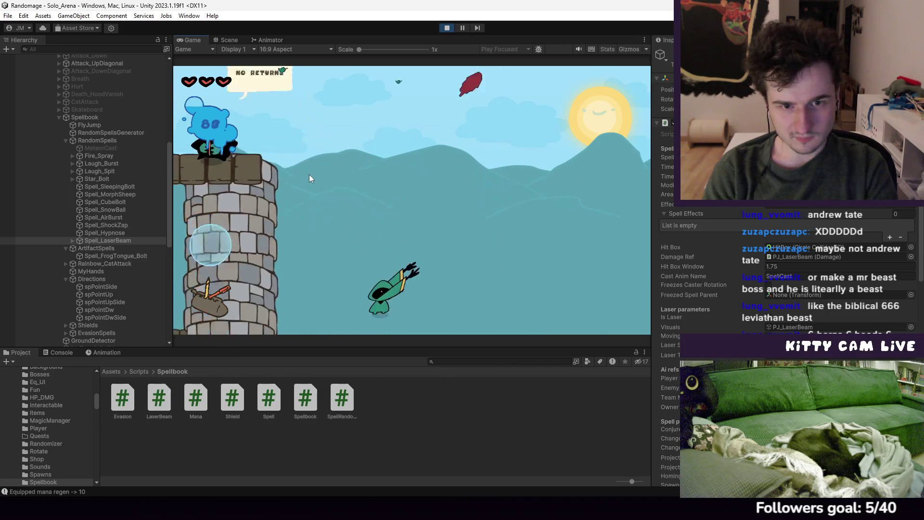
pyautogui.press('d')
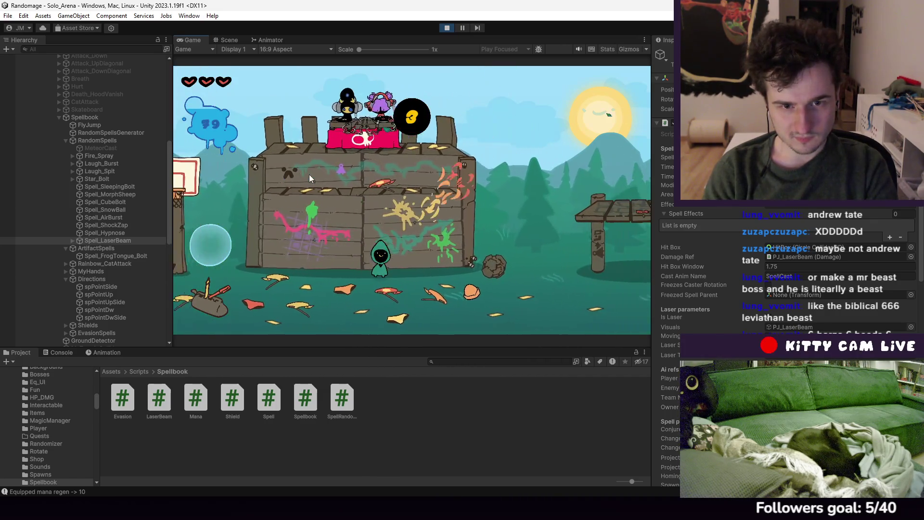
pyautogui.press('d')
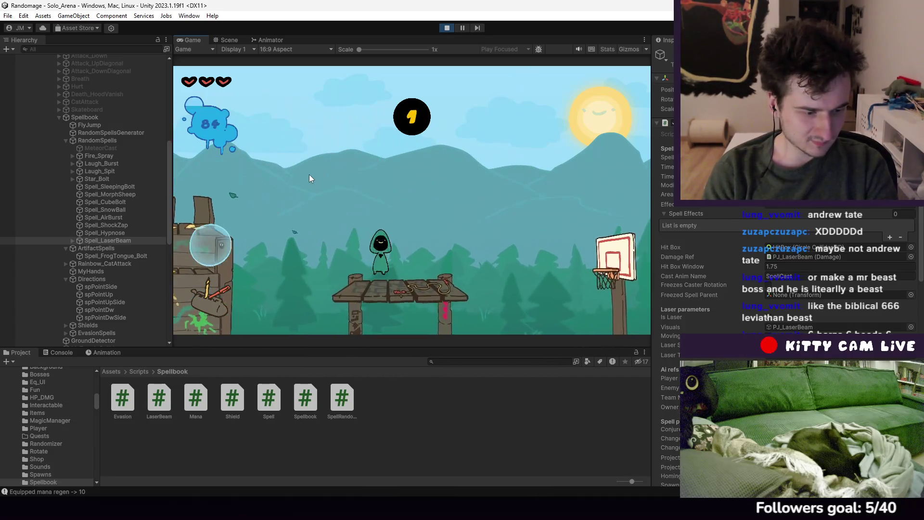
pyautogui.press('d')
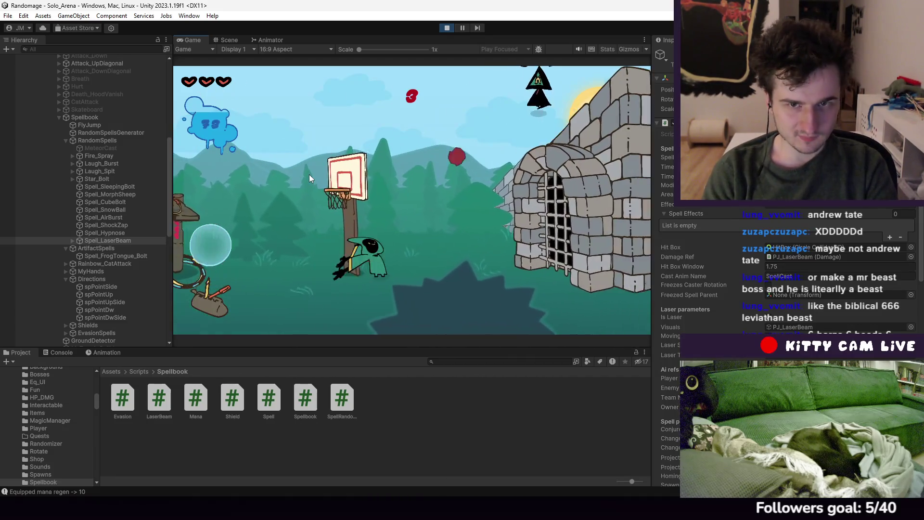
pyautogui.press('d')
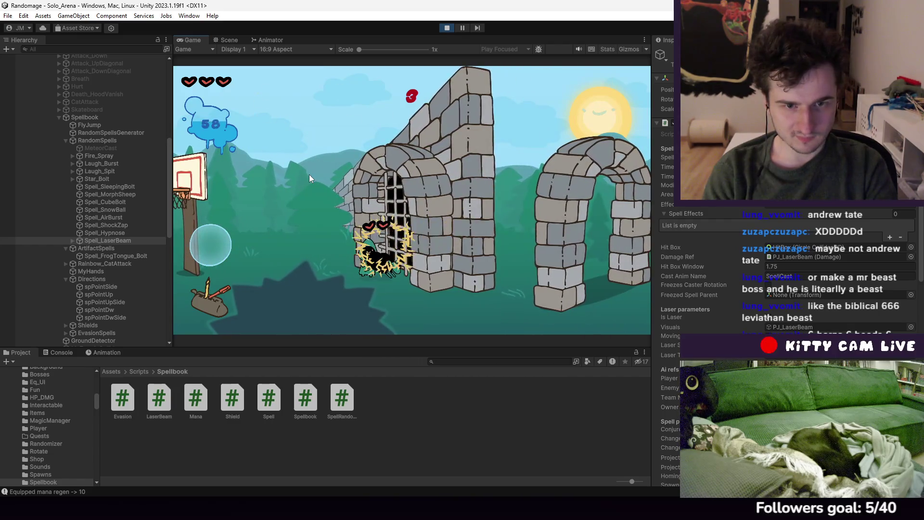
# Run back left across the crate fort to the stone tower, return right, then stop the playtest
pyautogui.press('a')
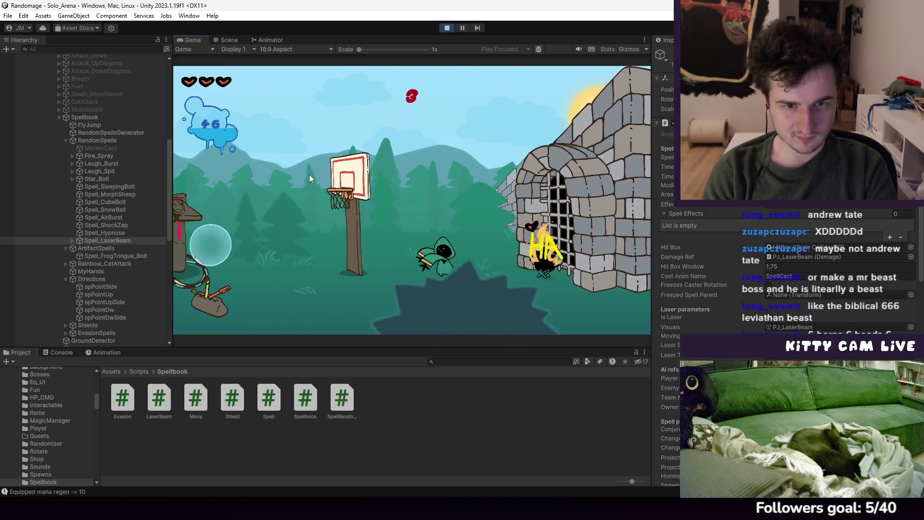
pyautogui.press('a')
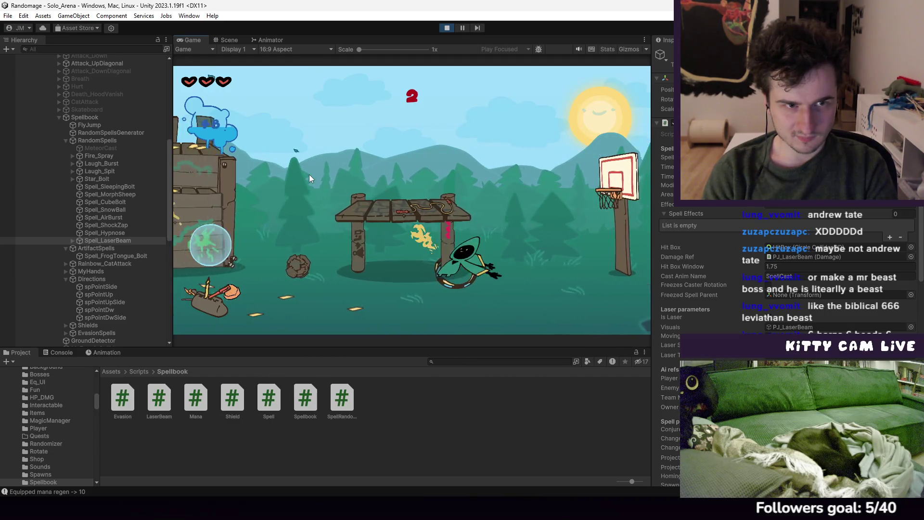
pyautogui.press('a')
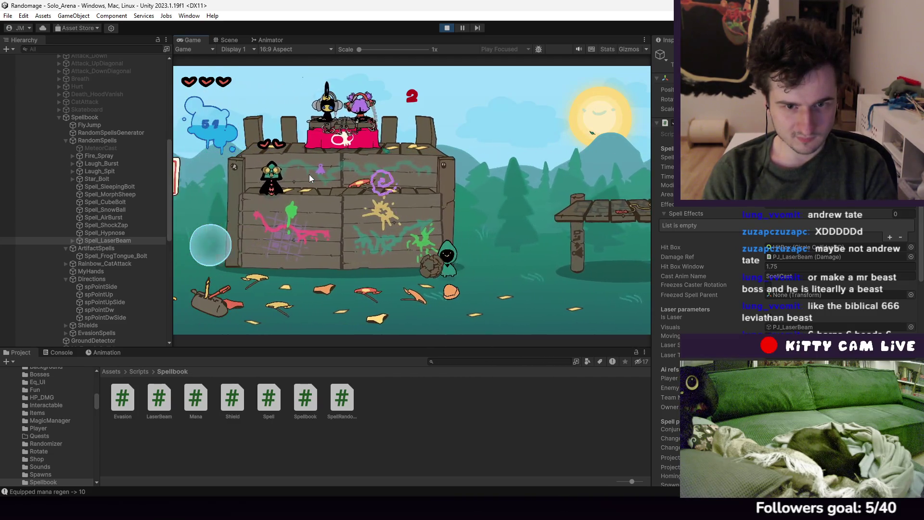
pyautogui.press('a')
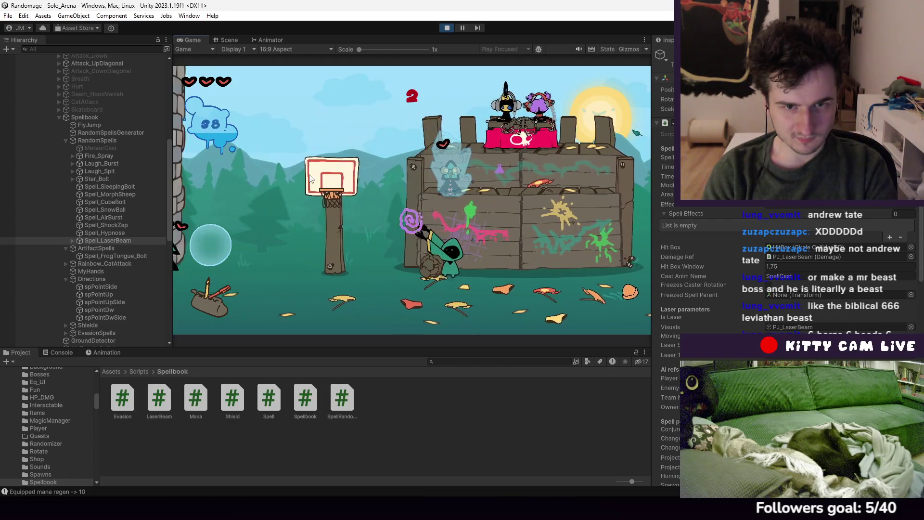
pyautogui.press('a')
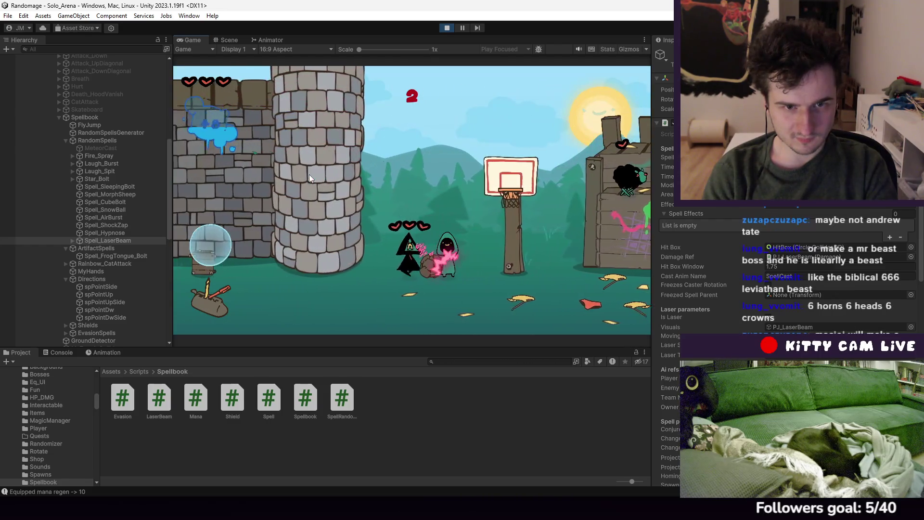
pyautogui.press('a')
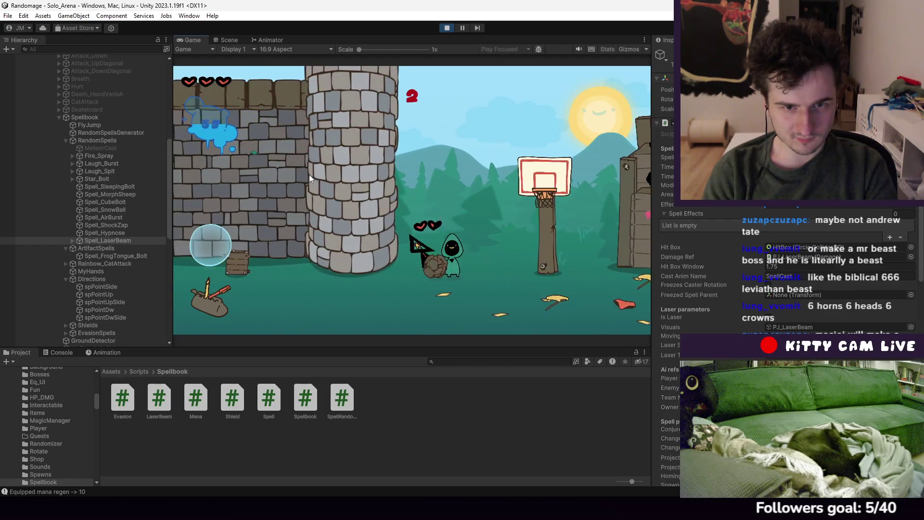
pyautogui.press('d')
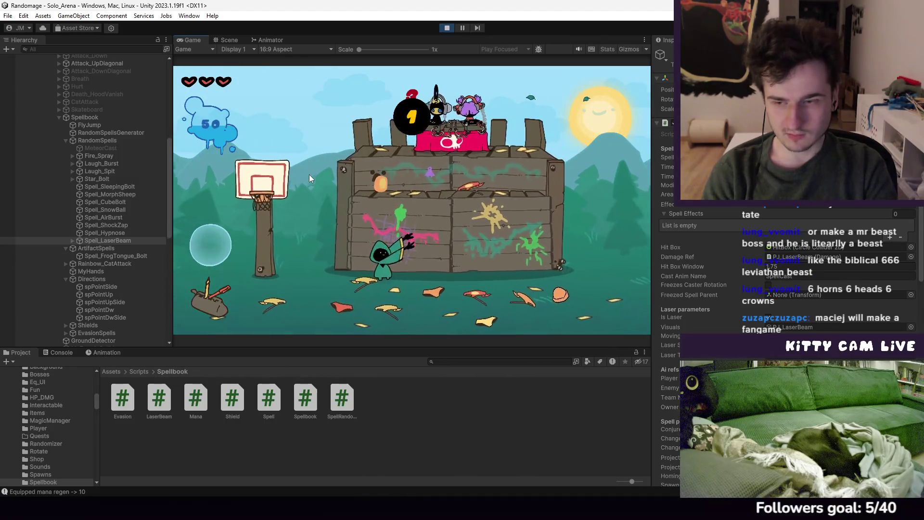
pyautogui.press('d')
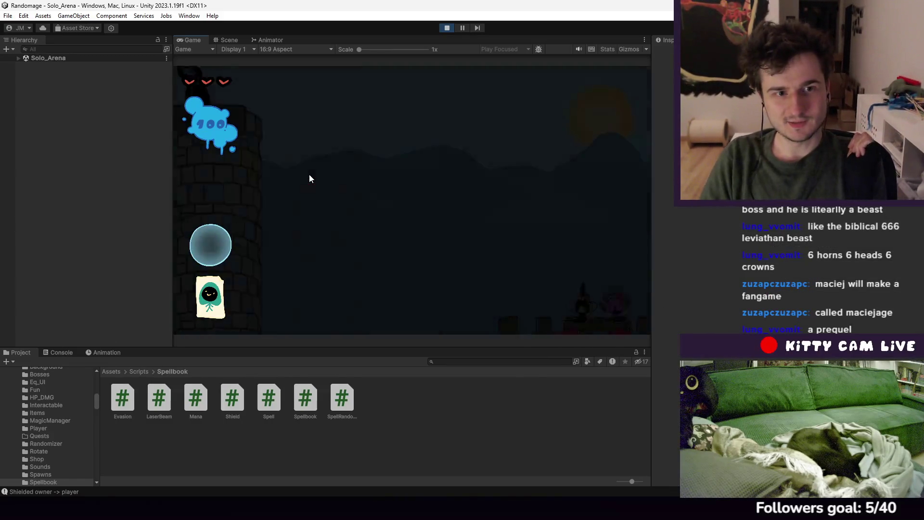
pyautogui.click(447, 28)
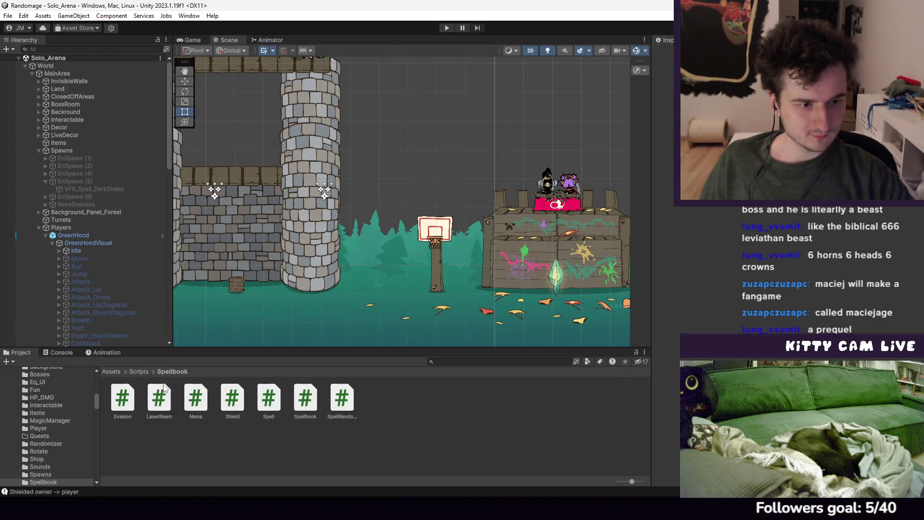
# Scroll the Solo_Arena hierarchy and save the scene via File > Save
pyautogui.scroll(-3, 97, 287)
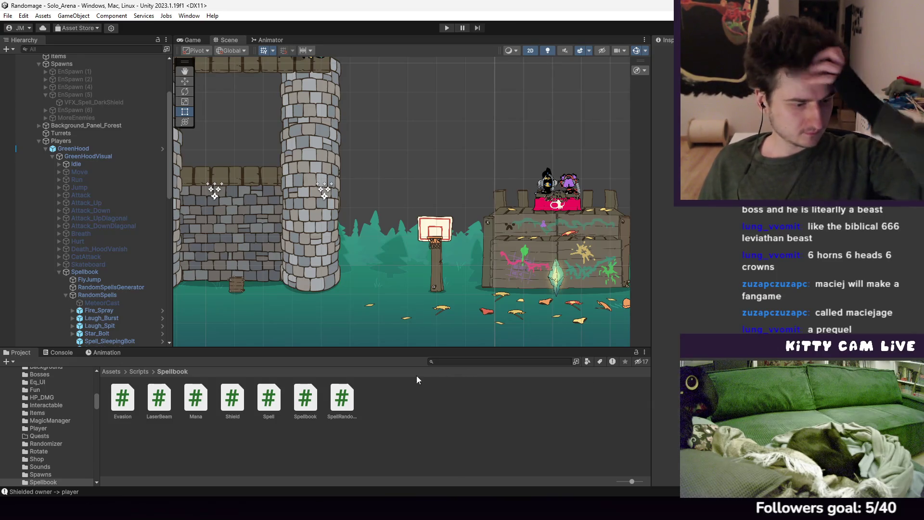
pyautogui.click(8, 16)
pyautogui.click(23, 64)
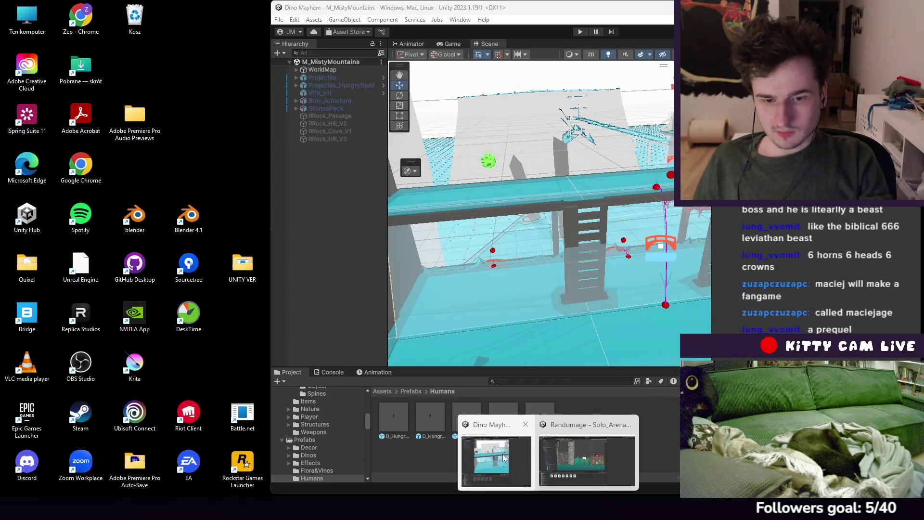
# Bring up the maximized Dino Mayhem editor, widen the Scene view, and start the Misty Mountains playtest
pyautogui.hotkey('alt', 'Tab')
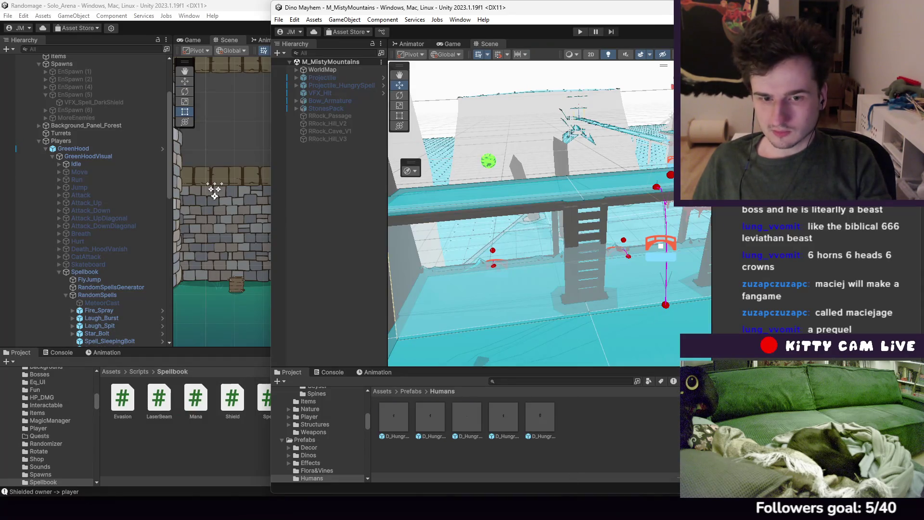
pyautogui.press('super+Up')
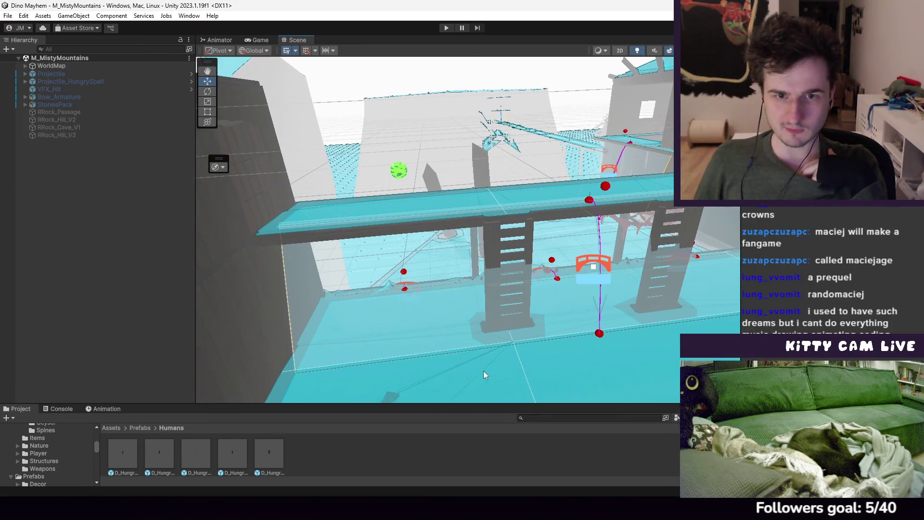
pyautogui.moveTo(191, 185); pyautogui.dragTo(127, 169)
pyautogui.scroll(-3, 404, 223)
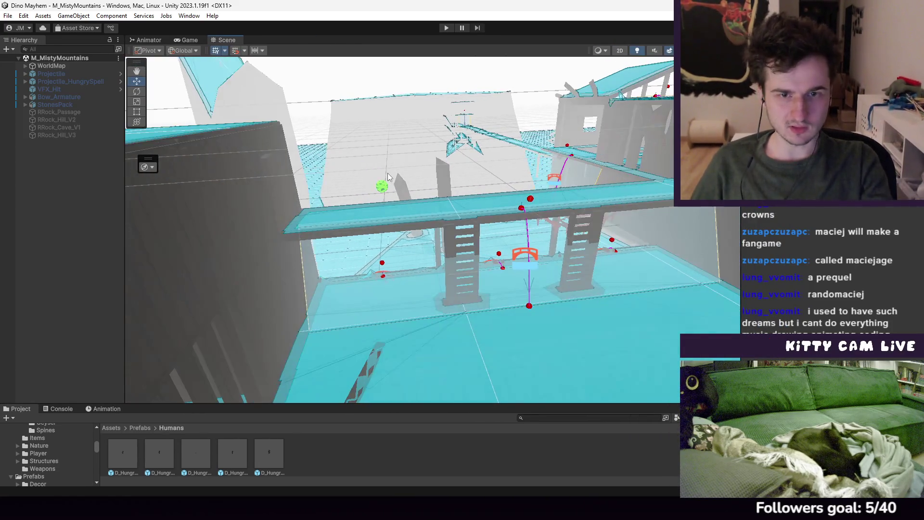
pyautogui.scroll(-3, 404, 226)
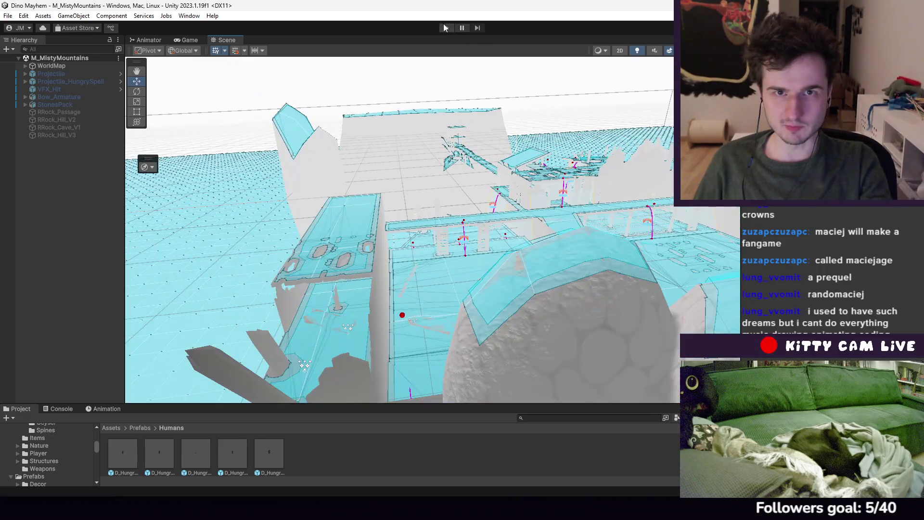
pyautogui.click(445, 28)
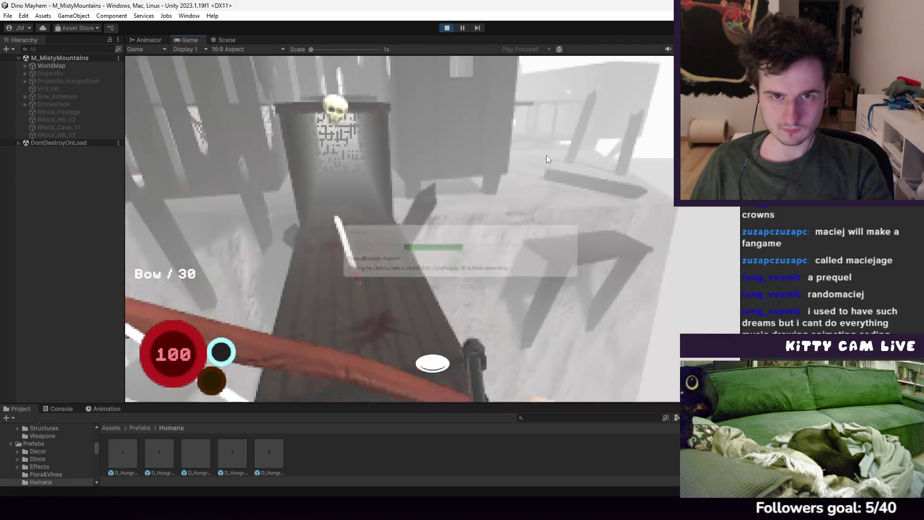
# Fire arrows at the blue enemies, skeletons, armoured foes and dinos until ammo drops to 9
pyautogui.click(493, 151)
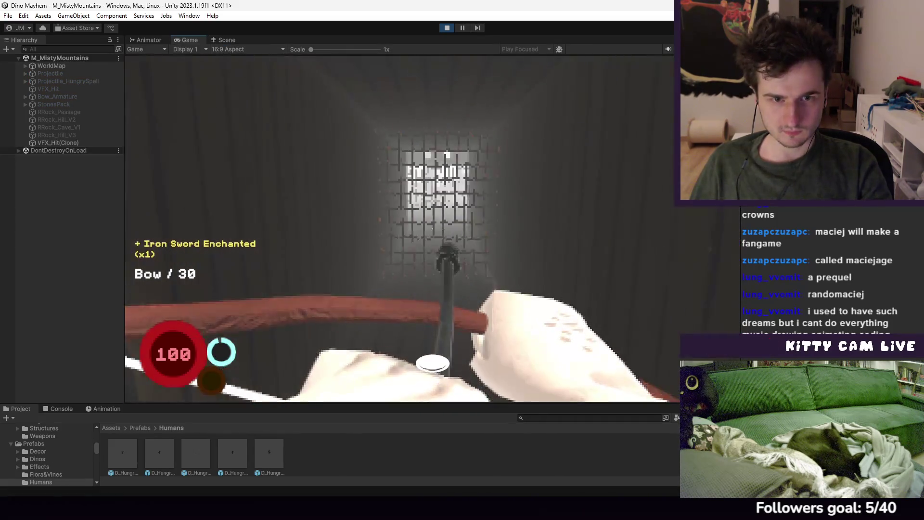
pyautogui.click(432, 229)
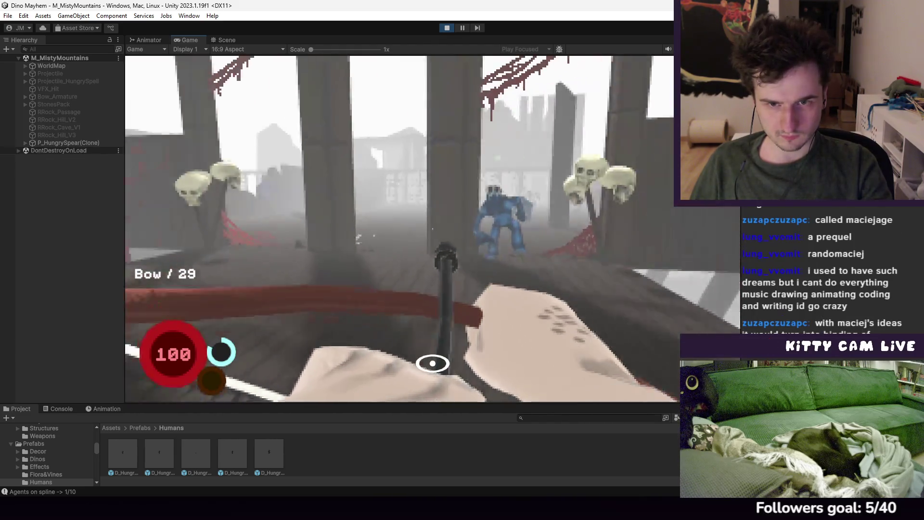
pyautogui.click(399, 228)
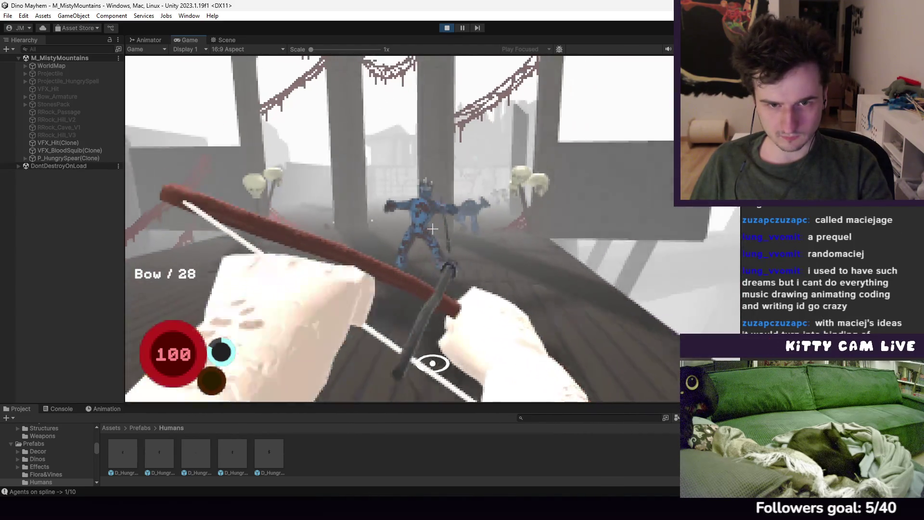
pyautogui.click(432, 230)
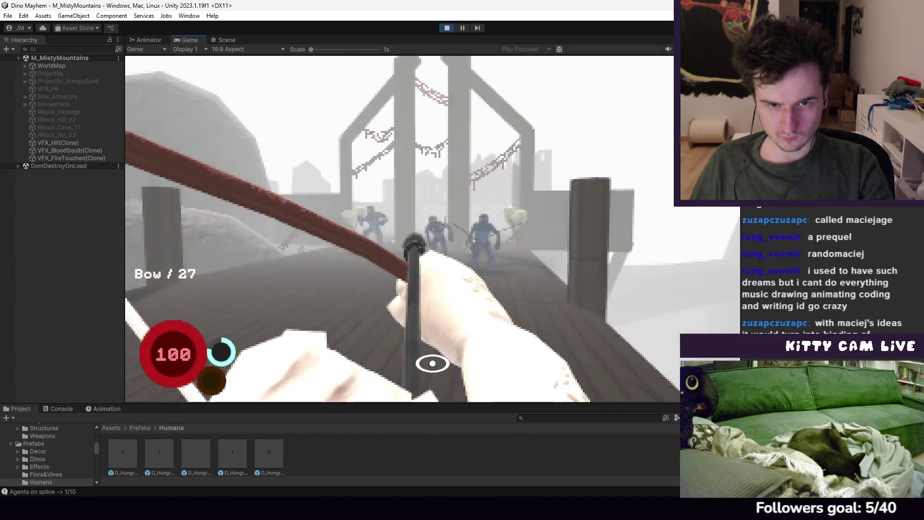
pyautogui.click(432, 230)
pyautogui.click(432, 230)
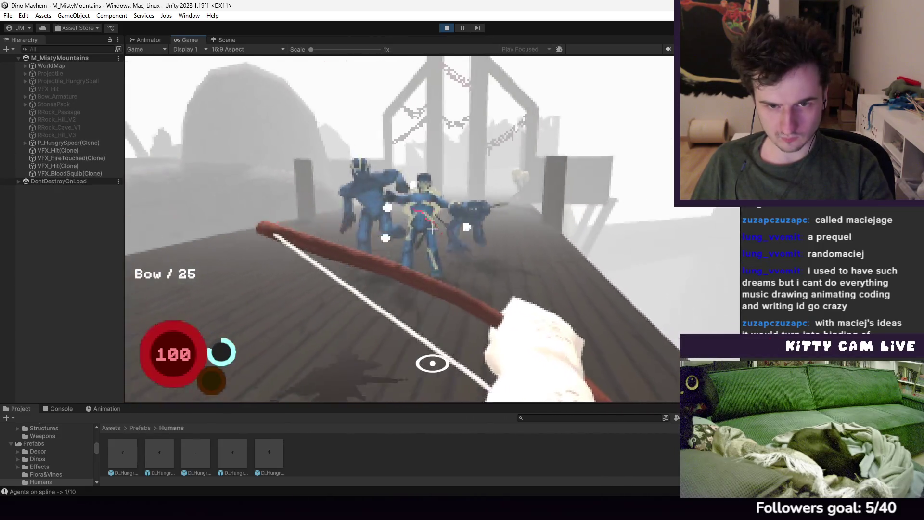
pyautogui.click(432, 230)
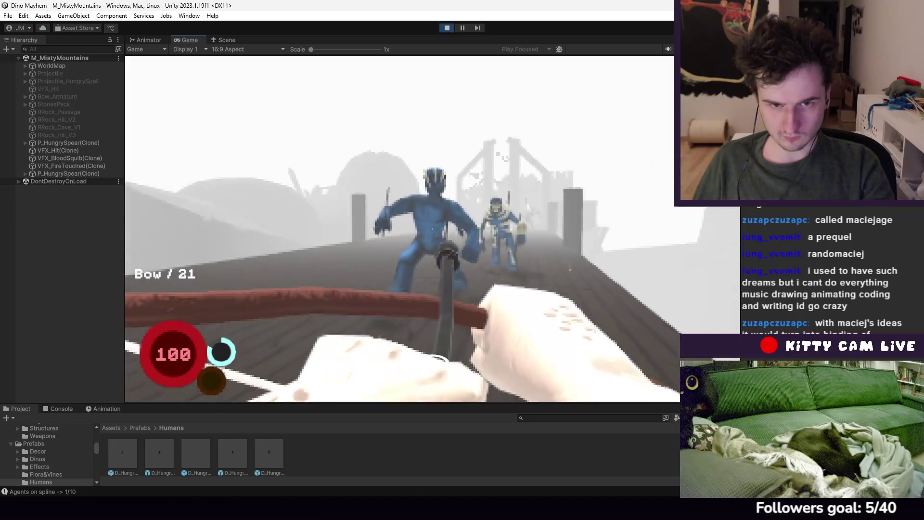
pyautogui.click(432, 229)
pyautogui.click(432, 229)
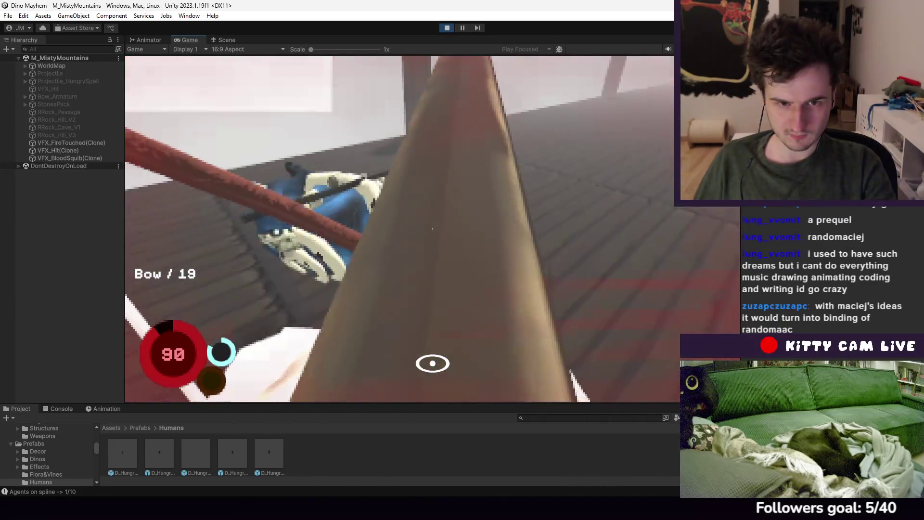
pyautogui.click(432, 230)
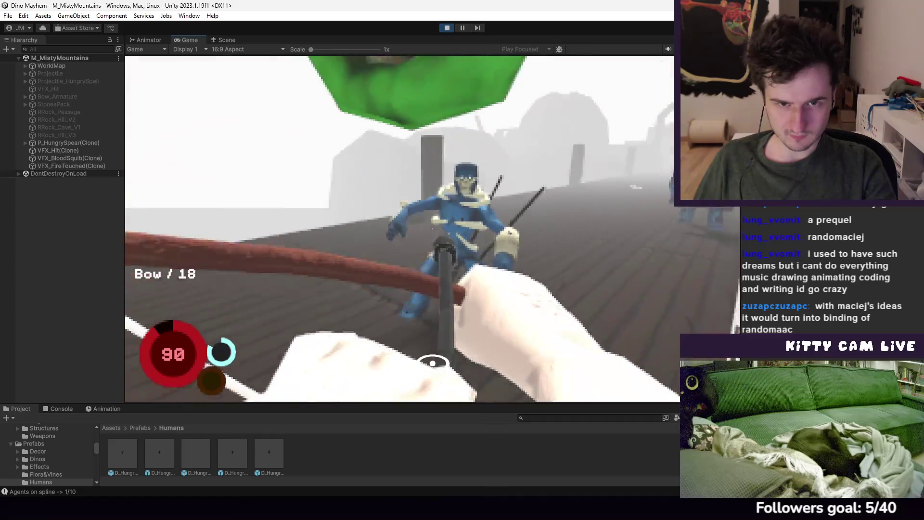
pyautogui.click(432, 229)
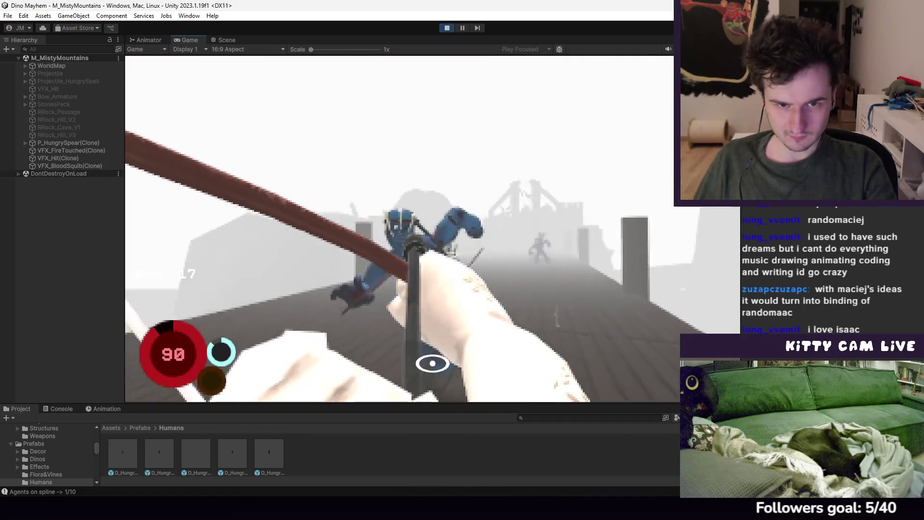
pyautogui.click(432, 230)
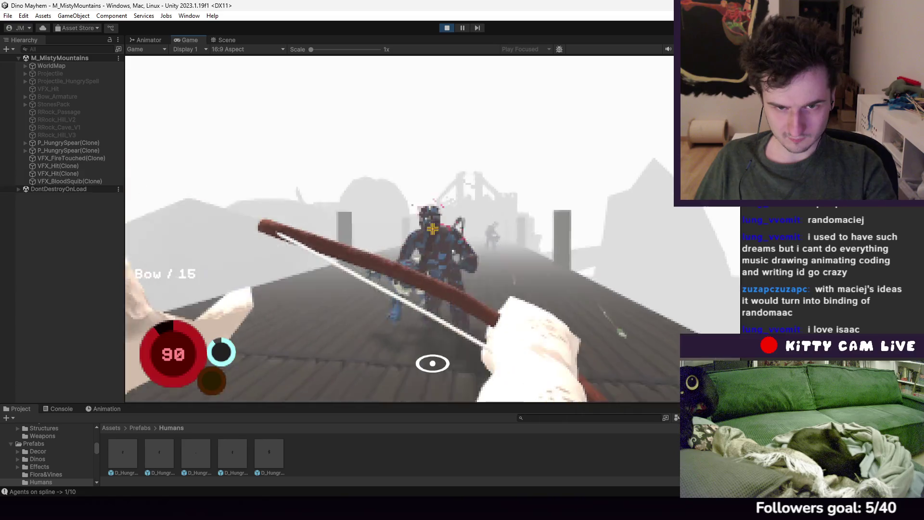
pyautogui.click(432, 229)
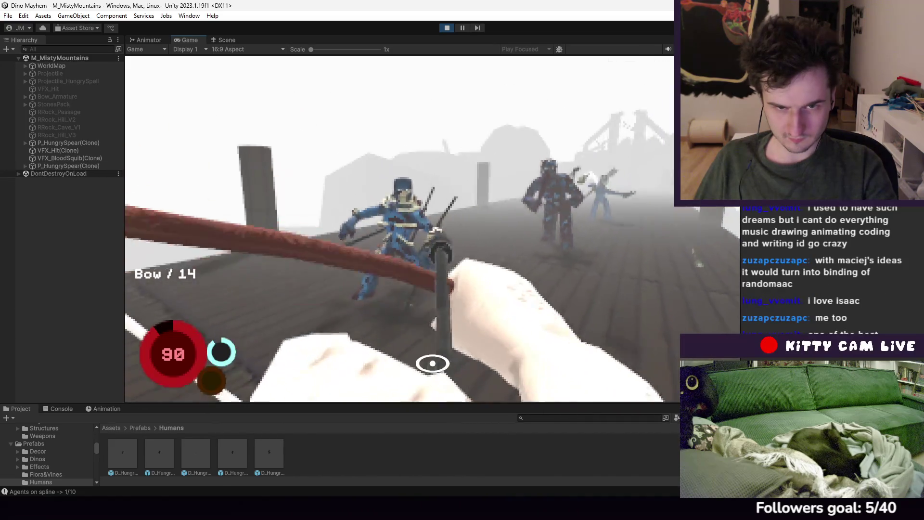
pyautogui.click(432, 230)
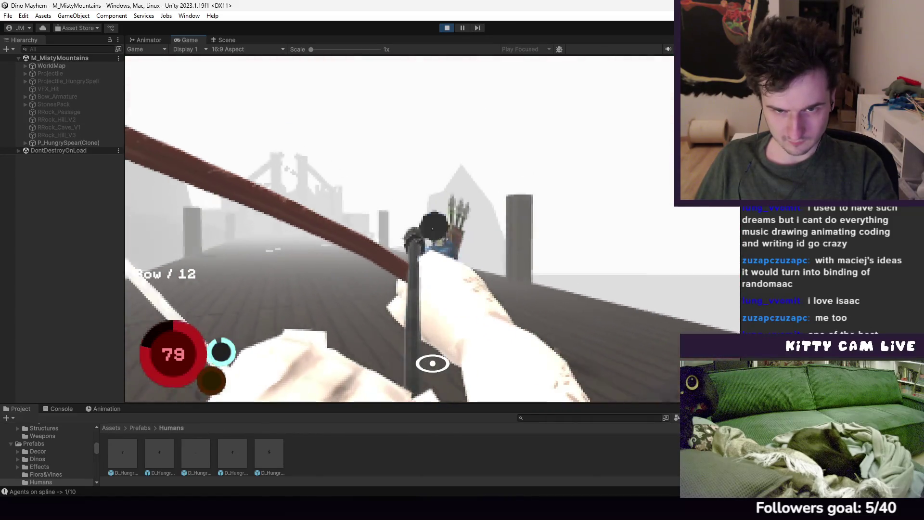
pyautogui.click(432, 229)
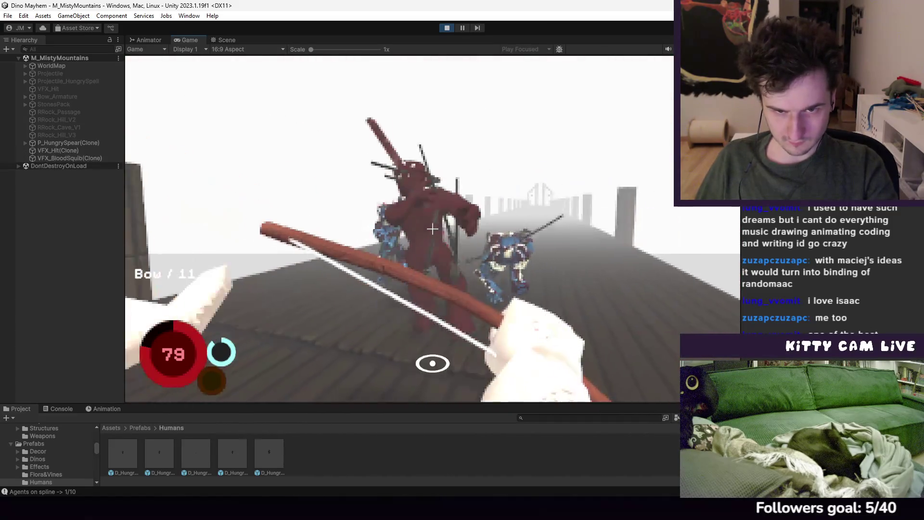
pyautogui.click(432, 230)
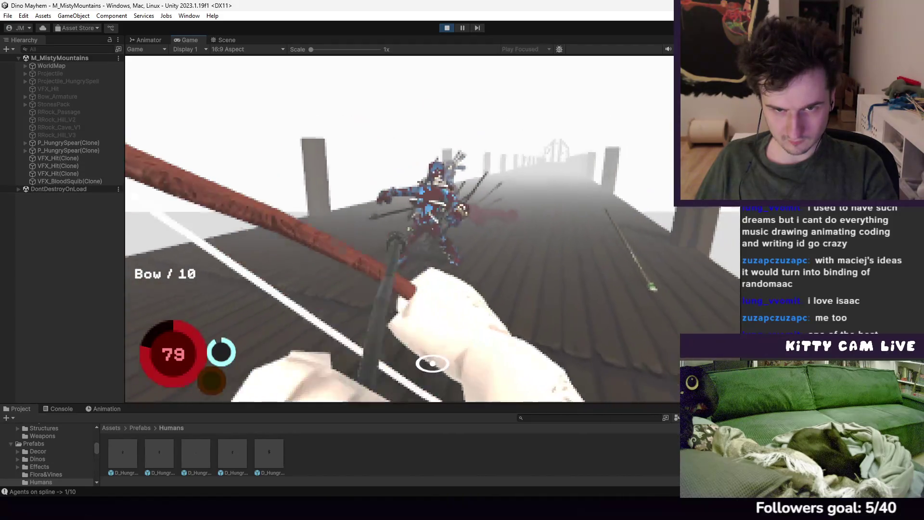
pyautogui.click(432, 364)
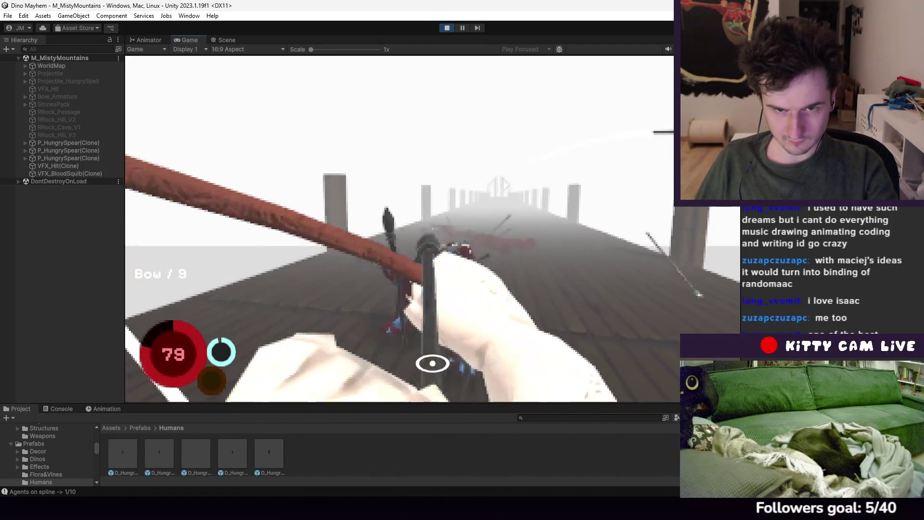
pyautogui.click(432, 363)
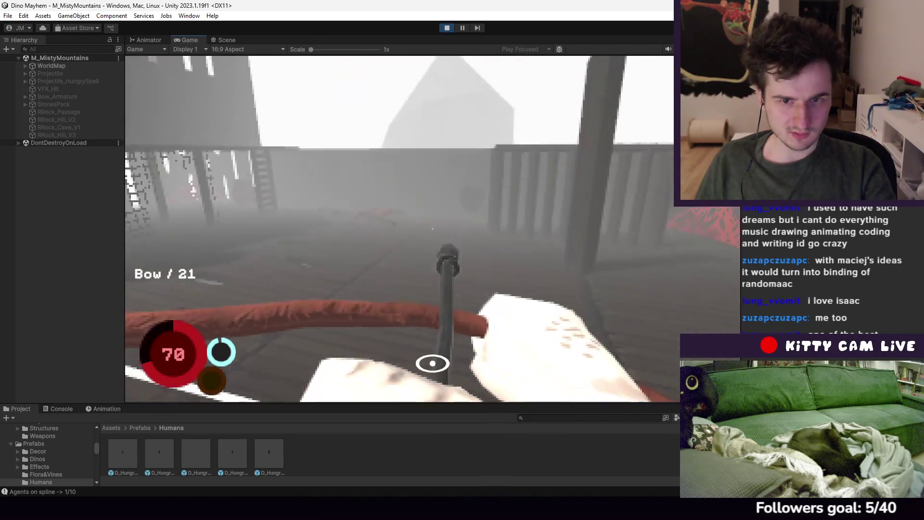
# Fire three bow arrows, then throw all four spears at the enemy horde
pyautogui.click(432, 228)
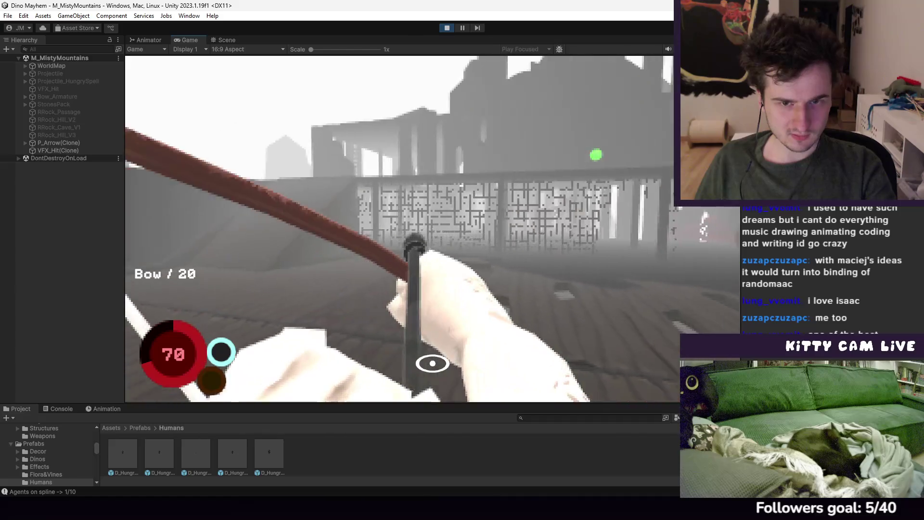
pyautogui.click(432, 229)
pyautogui.click(432, 229)
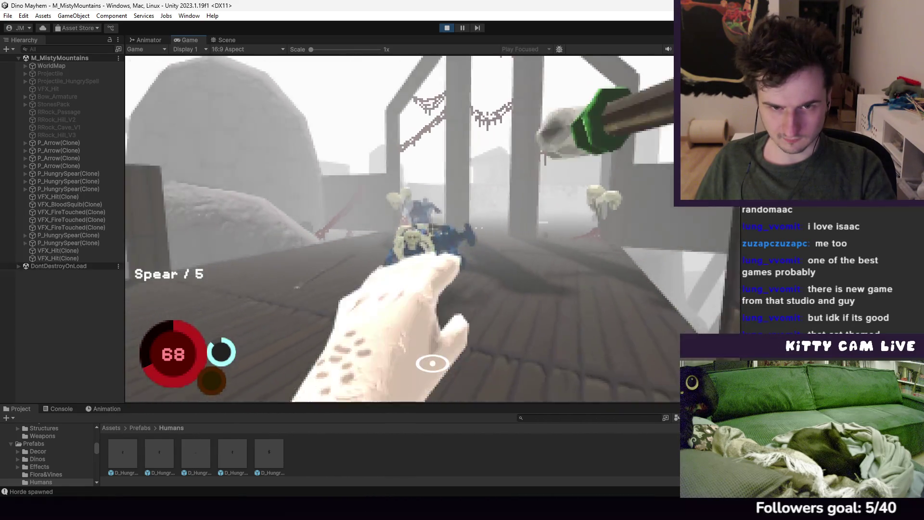
pyautogui.click(432, 229)
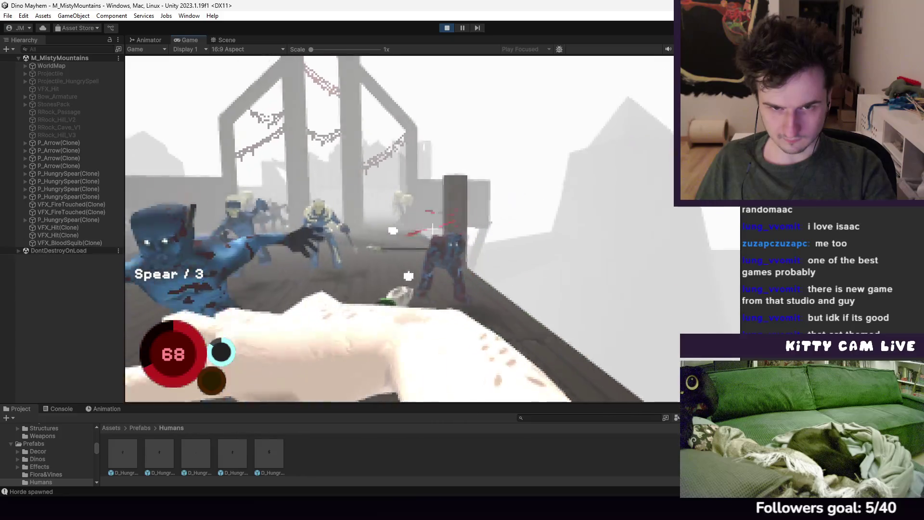
pyautogui.click(432, 229)
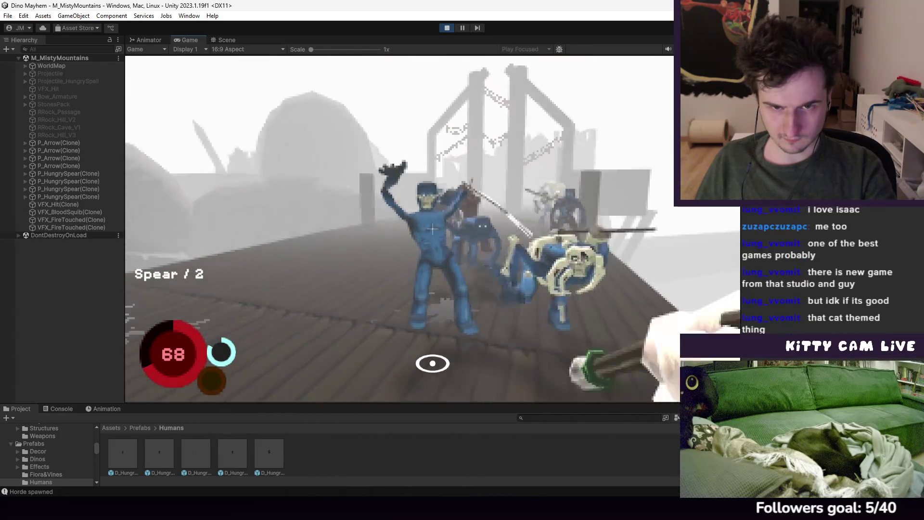
pyautogui.click(432, 229)
pyautogui.click(432, 229)
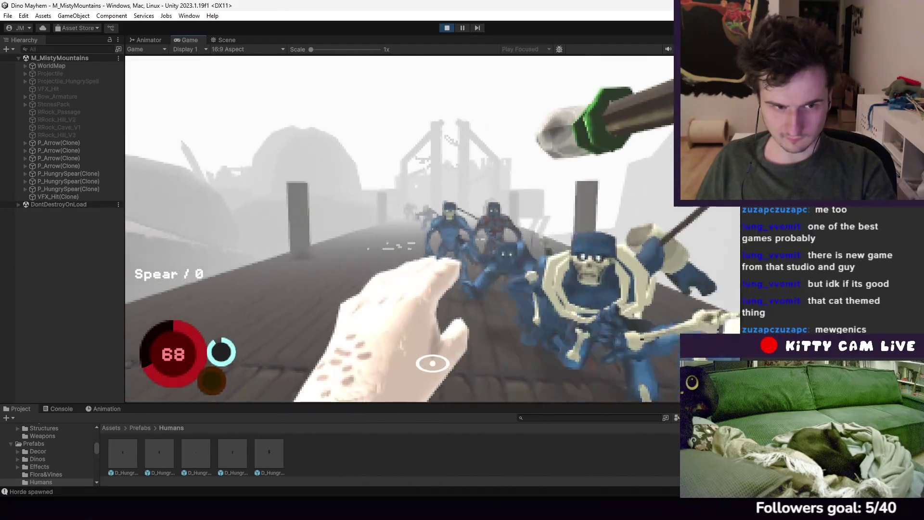
# Switch to the Iron Sword Enchanted and slash at the horde until dying
pyautogui.press('2')
pyautogui.click(432, 229)
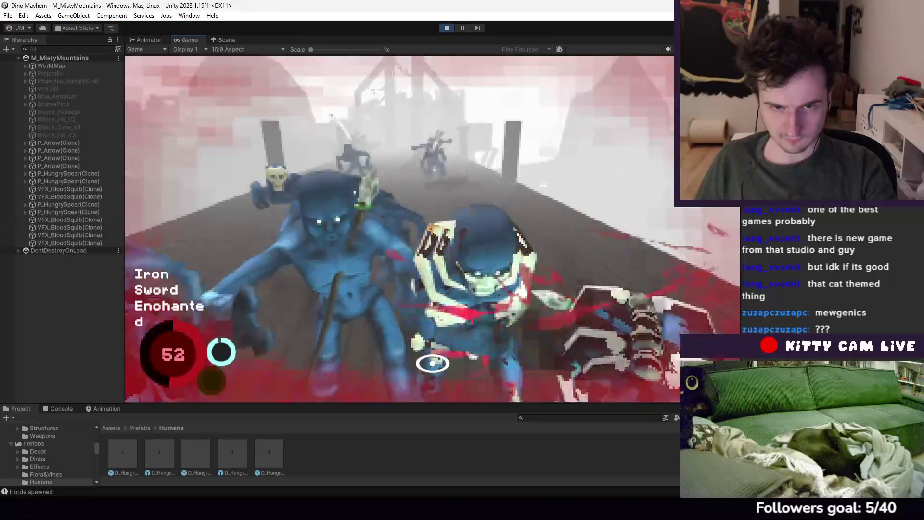
pyautogui.click(432, 229)
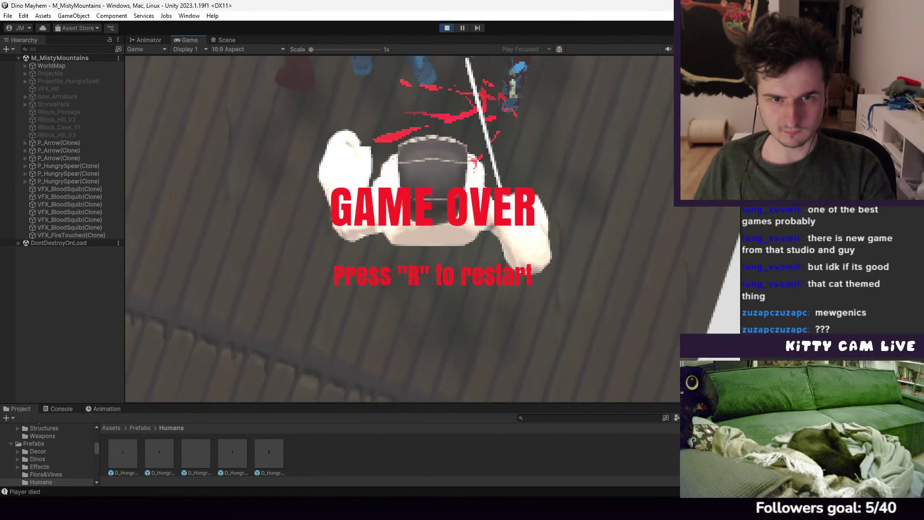
# Restart the level and walk forward into Hungry Fort, firing an arrow
pyautogui.press('r')
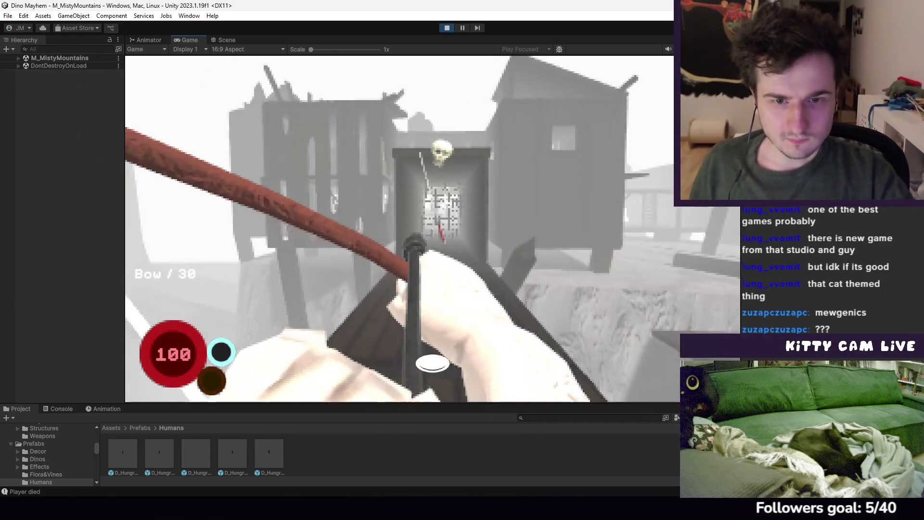
pyautogui.press('w')
pyautogui.click(432, 229)
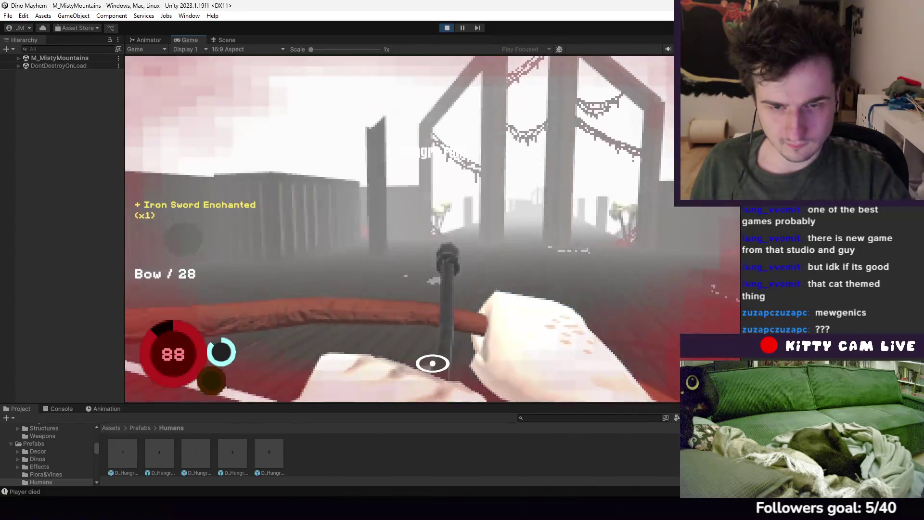
# Switch to the sword and slash at the skeleton and reddish enemies in the pillared hall
pyautogui.scroll(-1, 399, 229)
pyautogui.scroll(-1, 432, 229)
pyautogui.click(432, 229)
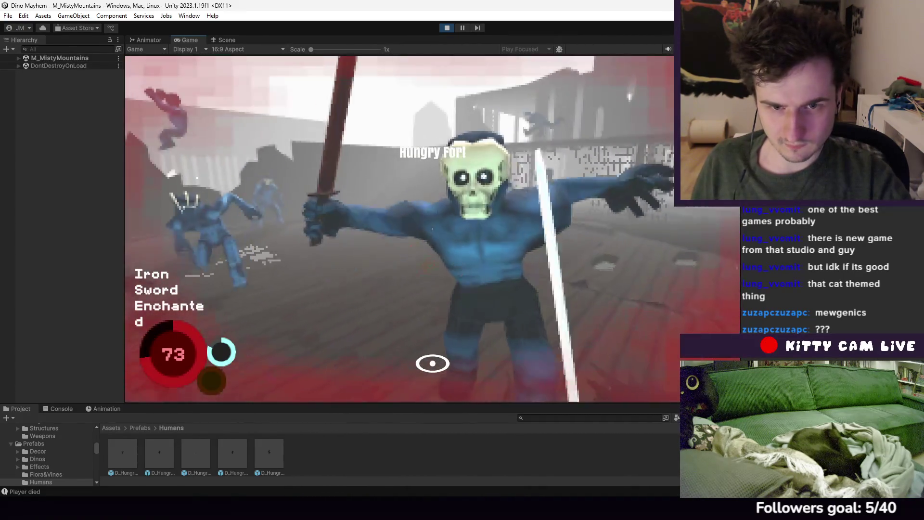
pyautogui.click(432, 229)
pyautogui.click(432, 229)
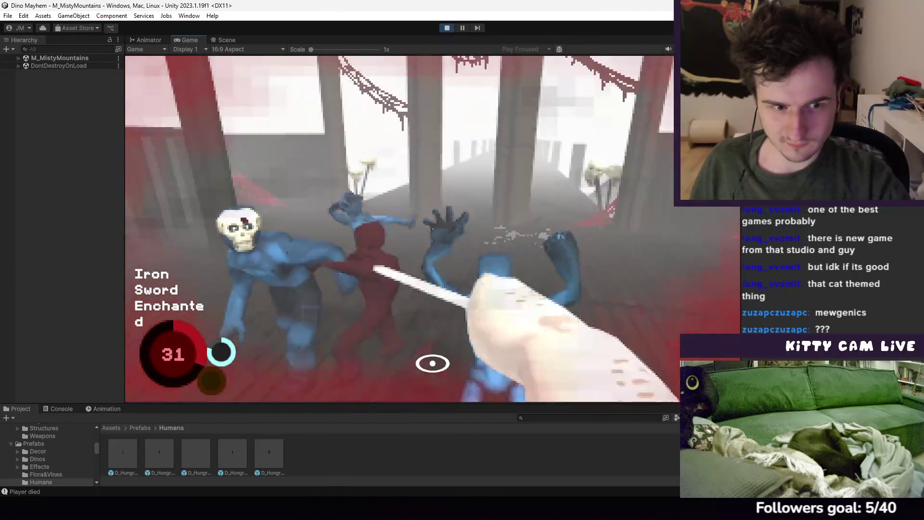
pyautogui.click(432, 229)
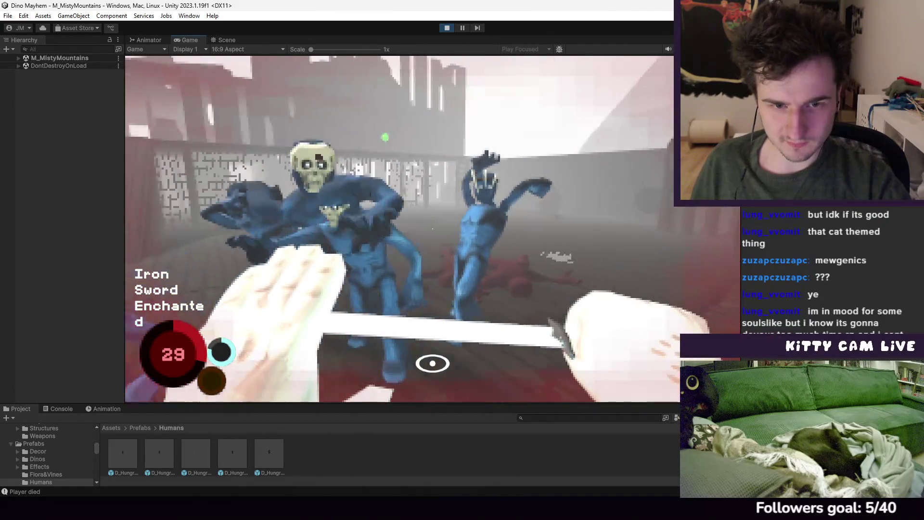
pyautogui.click(432, 229)
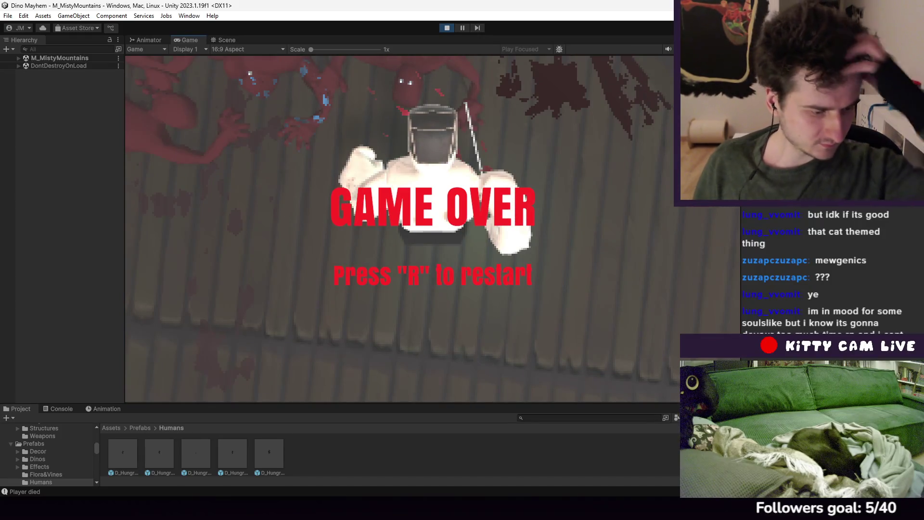
# Restart, walk into Hungry Fort firing arrows, then shoot the enemy on the bridge
pyautogui.press('r')
pyautogui.press('w')
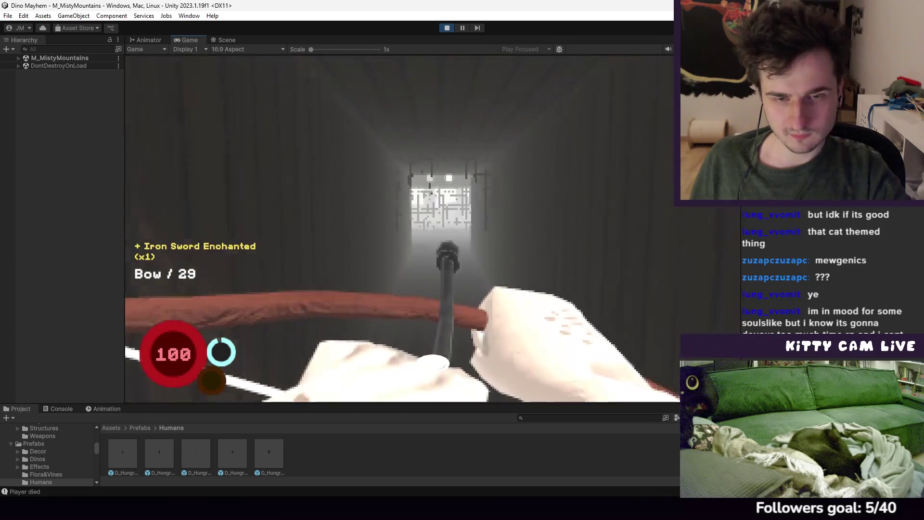
pyautogui.click(433, 362)
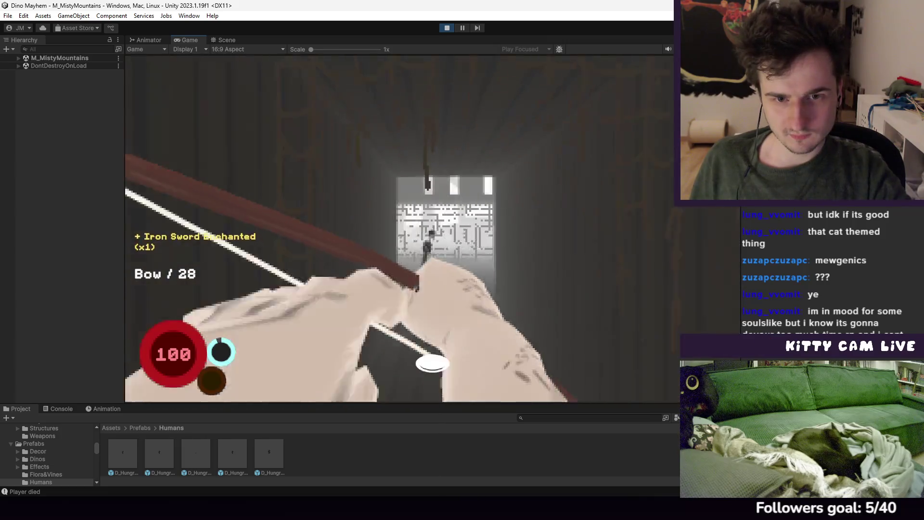
pyautogui.click(432, 363)
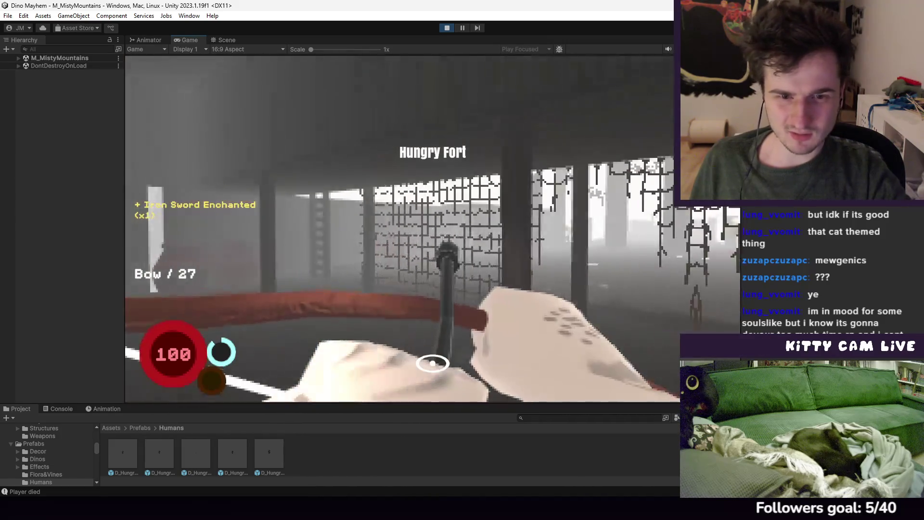
pyautogui.click(432, 363)
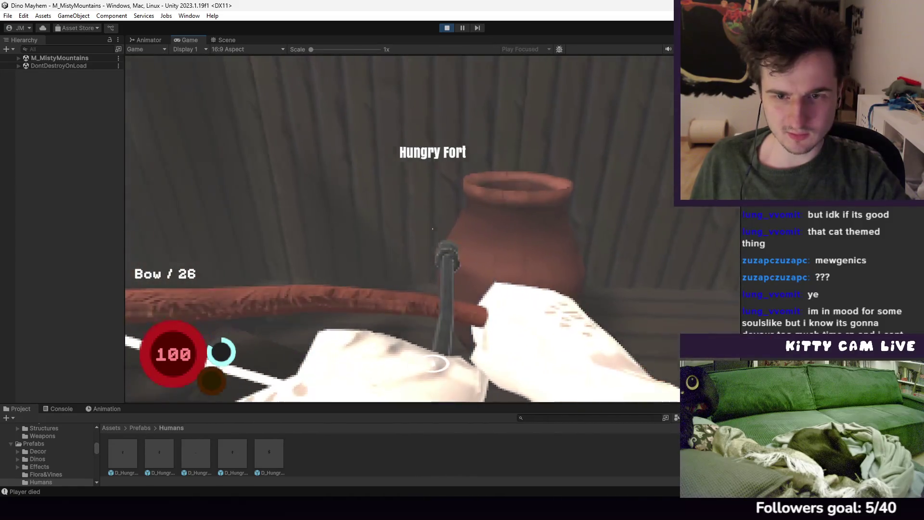
pyautogui.click(432, 363)
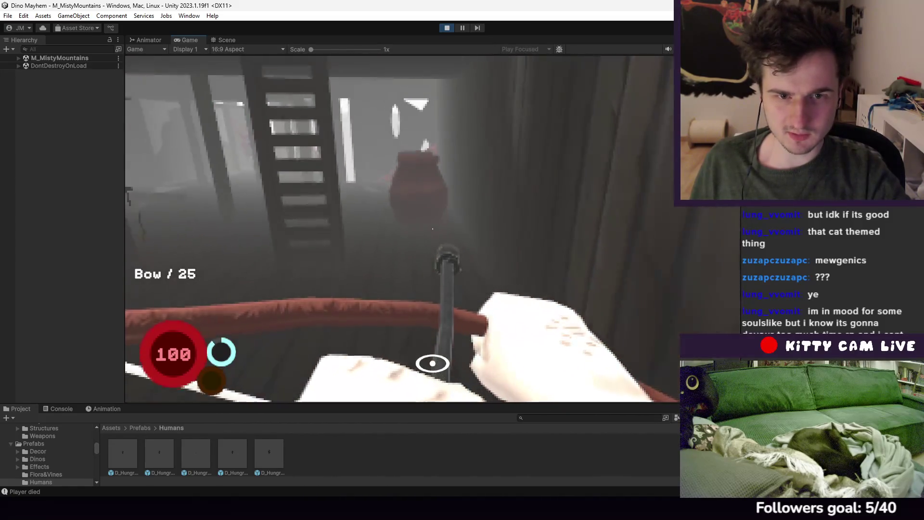
pyautogui.click(432, 363)
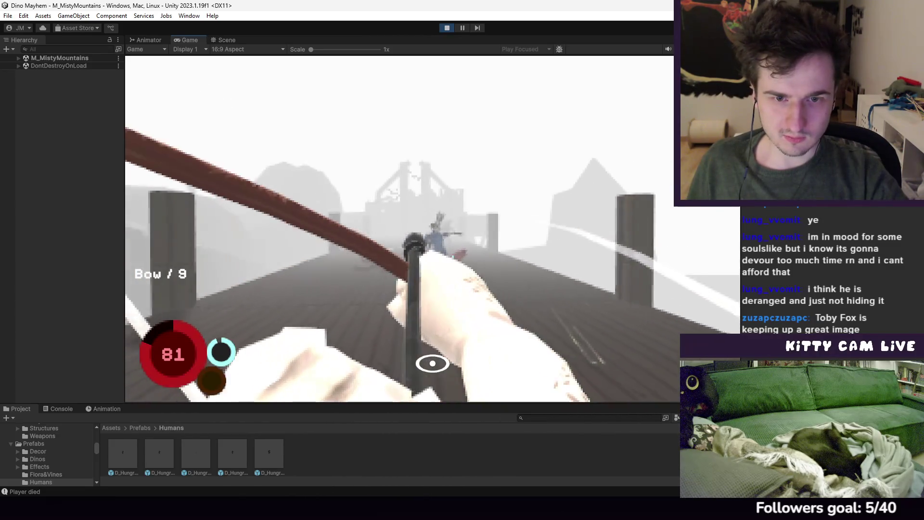
pyautogui.click(399, 229)
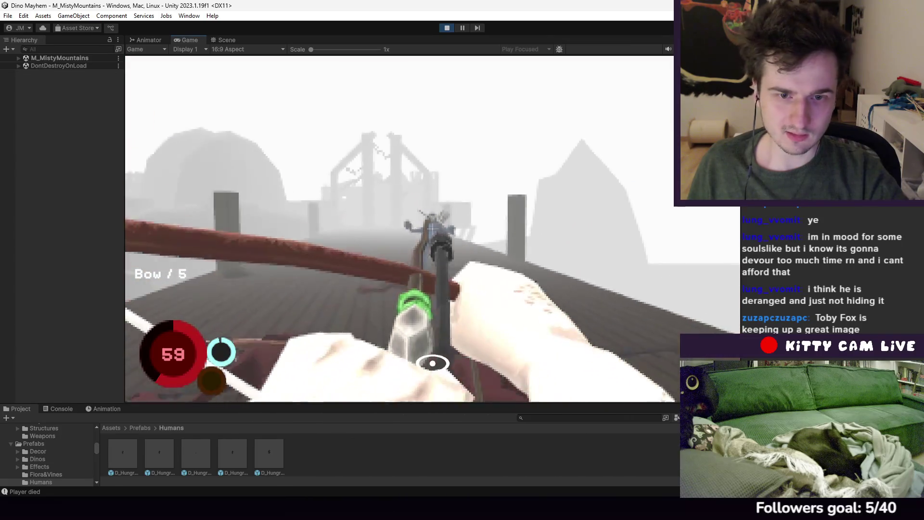
# Walk along the bridge collecting arrows, then up the ramp onto the covered walkway
pyautogui.press('w')
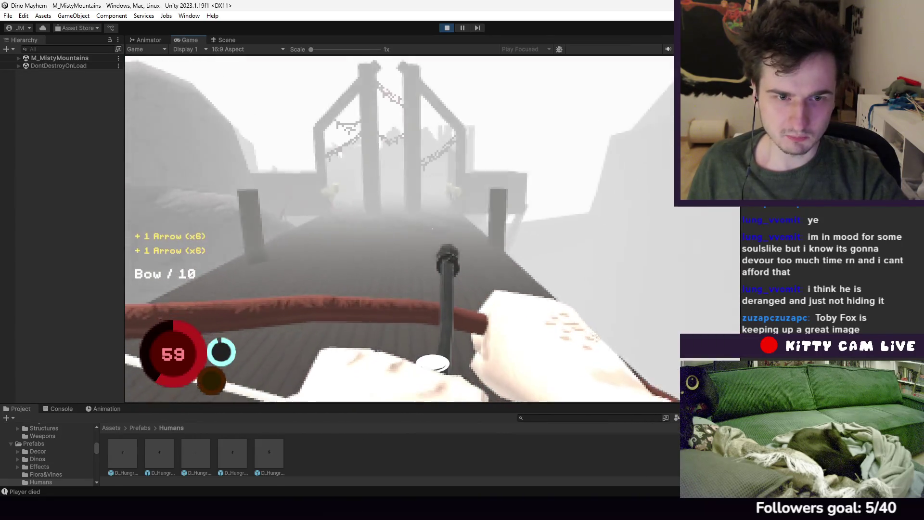
pyautogui.press('w')
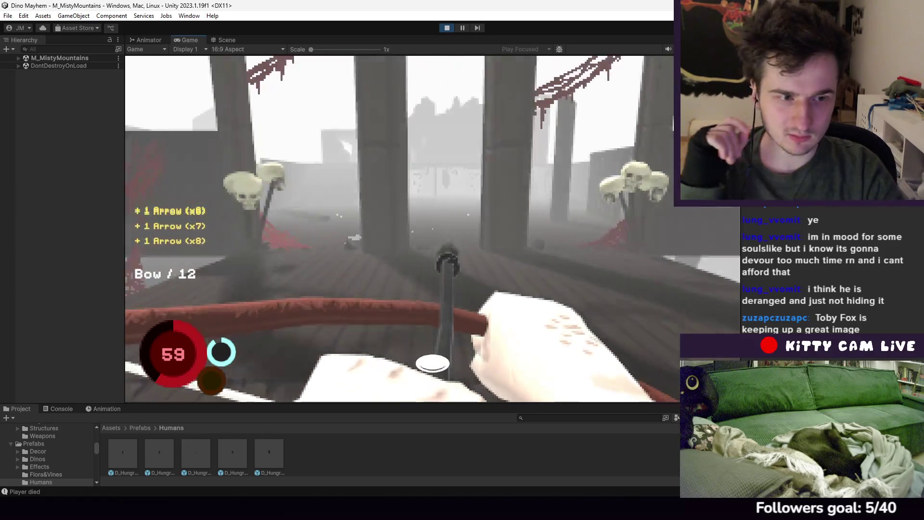
pyautogui.press('w')
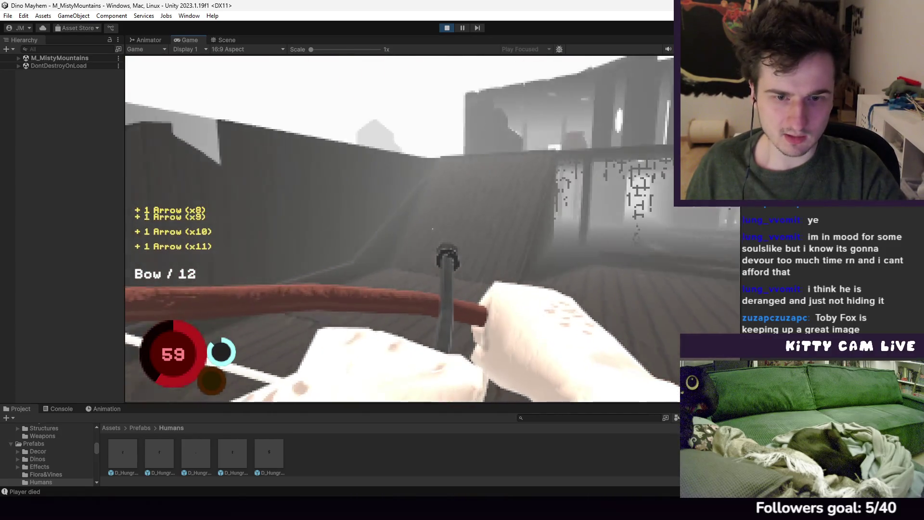
pyautogui.press('w')
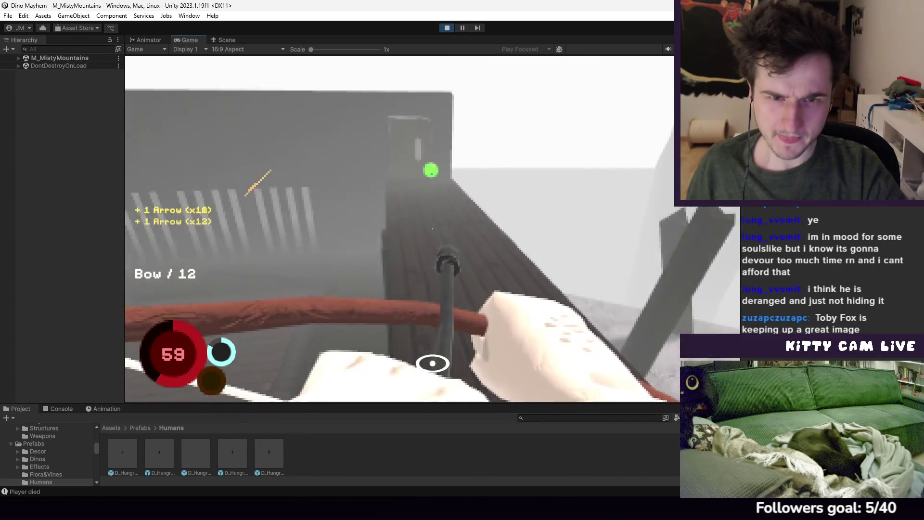
pyautogui.press('w')
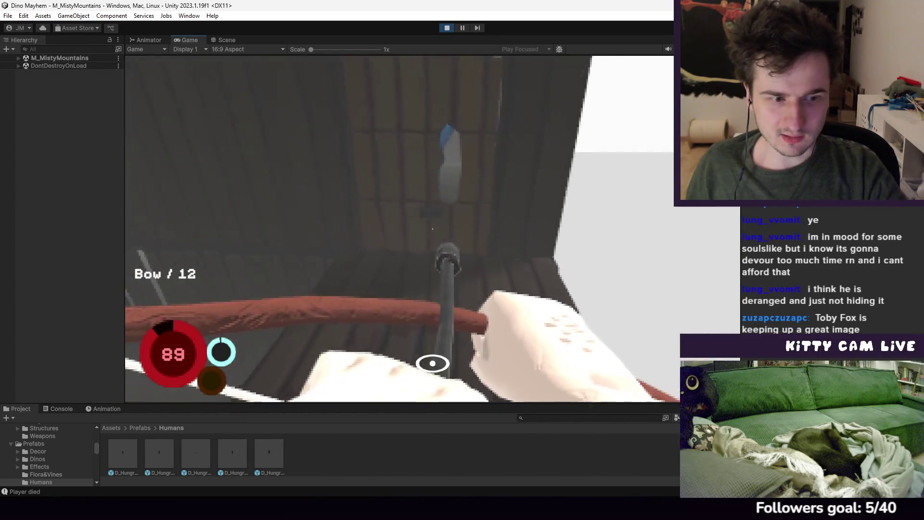
pyautogui.press('w')
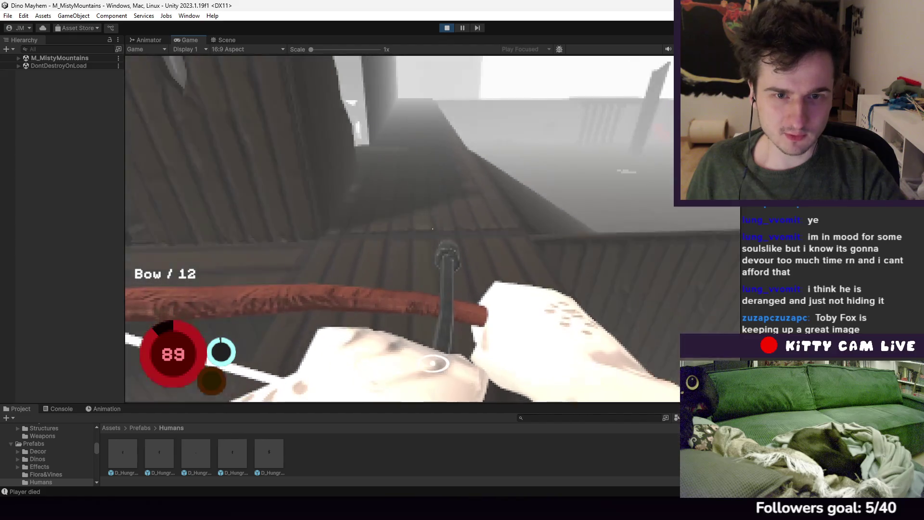
pyautogui.press('w')
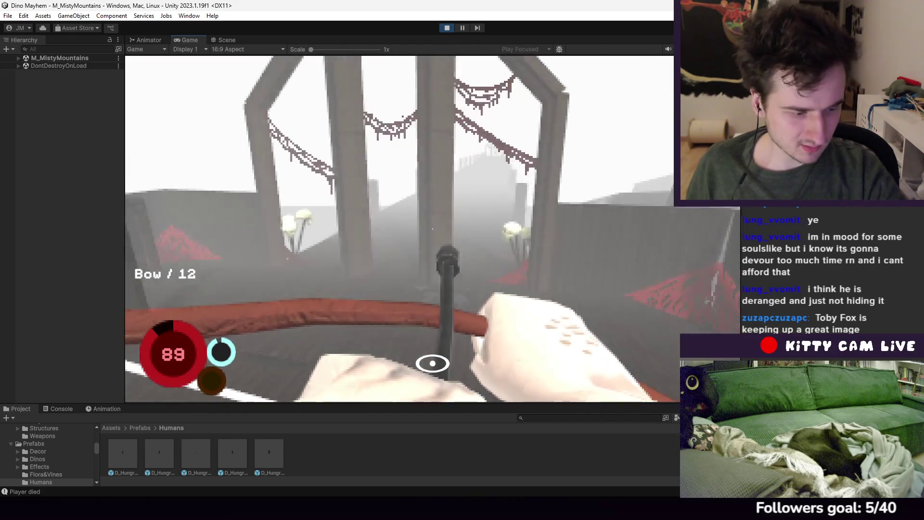
pyautogui.press('w')
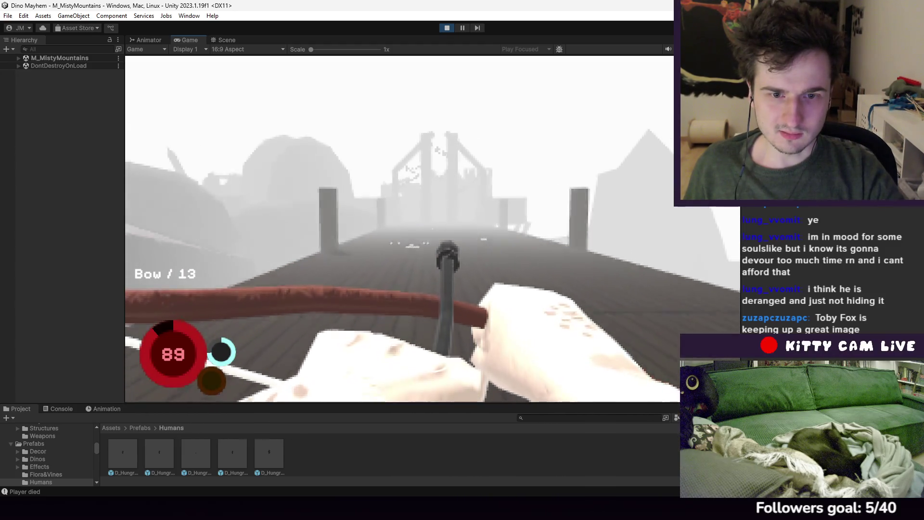
# Pass the skull-topped pillars and climb the wooden ramp into the tower's foggy corridor
pyautogui.press('w')
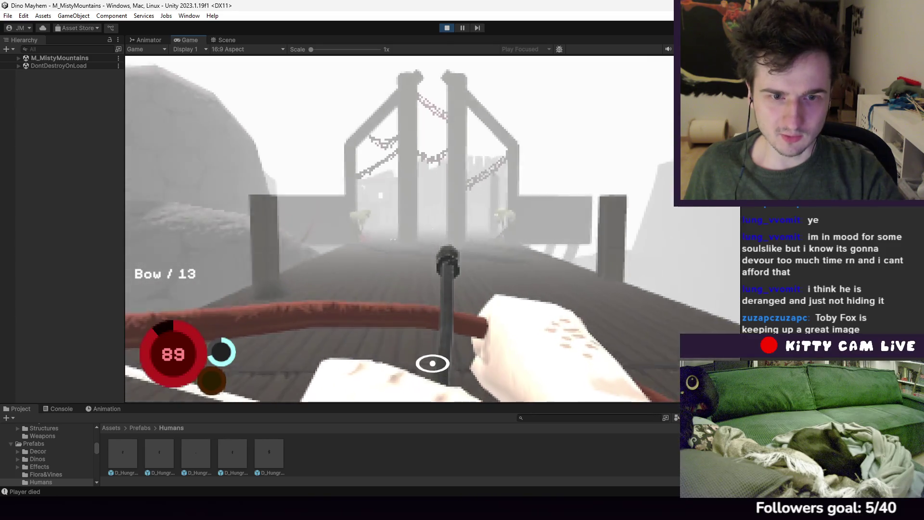
pyautogui.press('w')
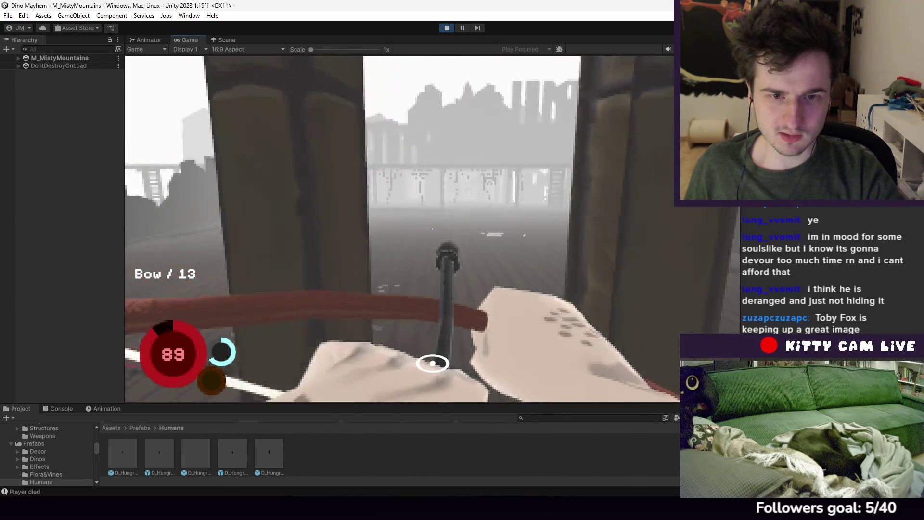
pyautogui.press('w')
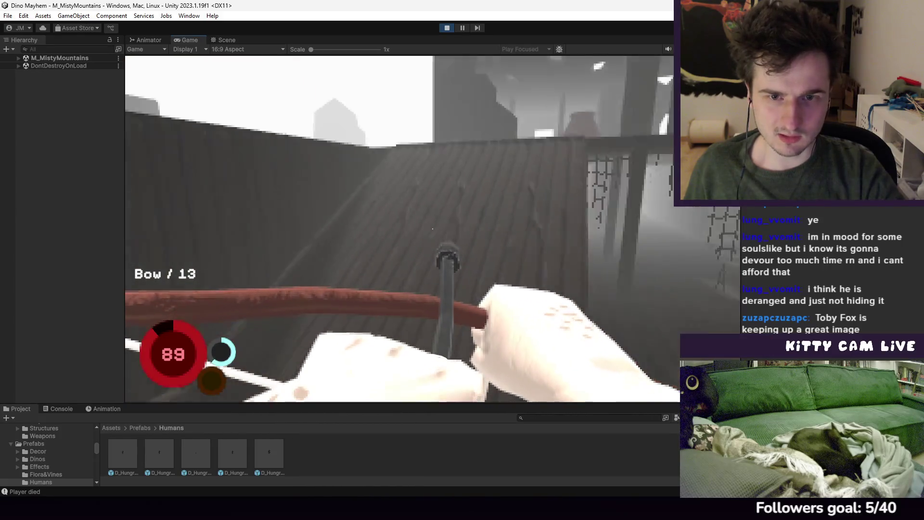
pyautogui.press('w')
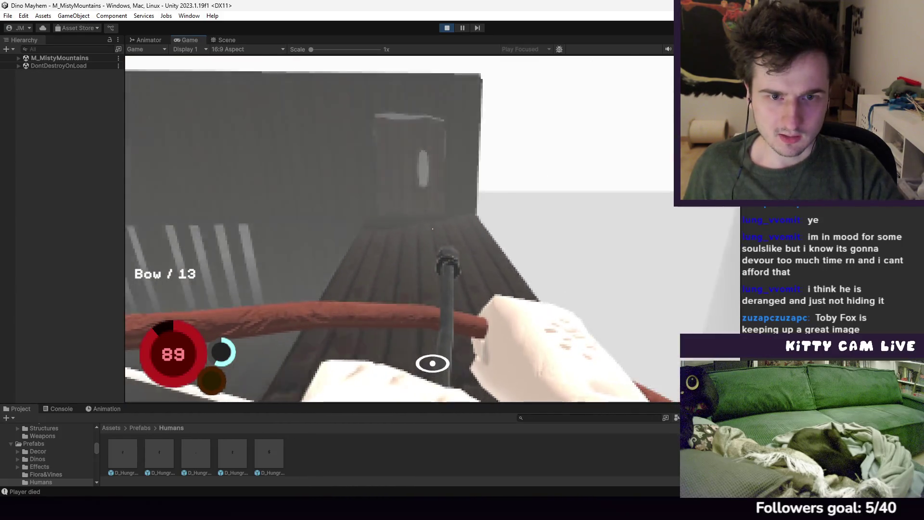
pyautogui.press('w')
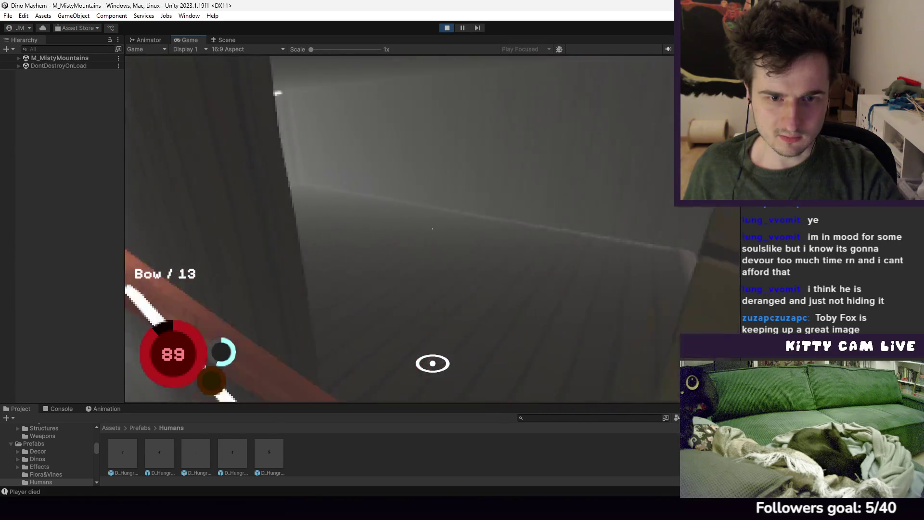
pyautogui.press('w')
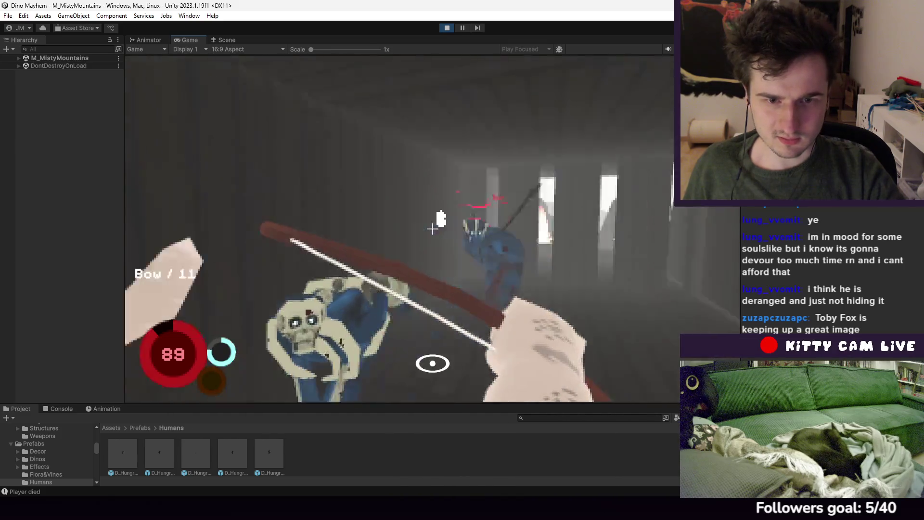
# Shoot arrows and throw three spears at the blue enemy horde on the foggy boardwalk
pyautogui.press('w')
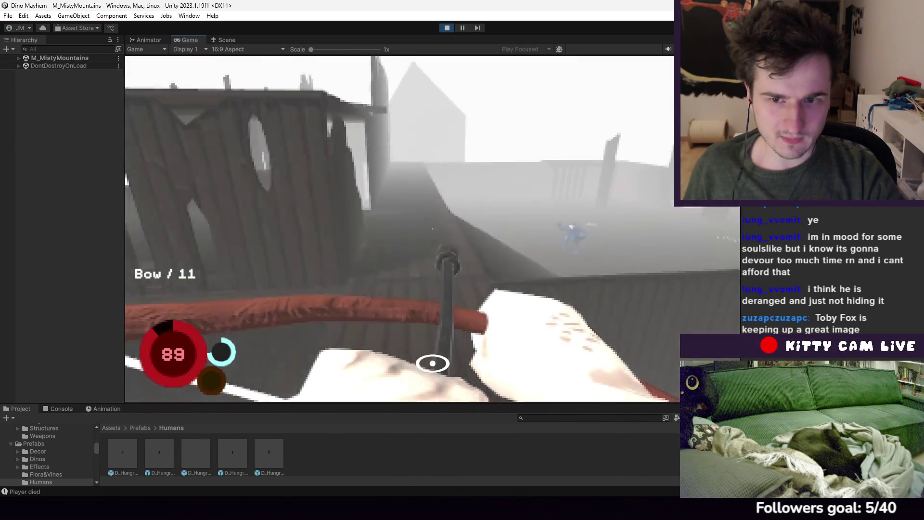
pyautogui.click(432, 229)
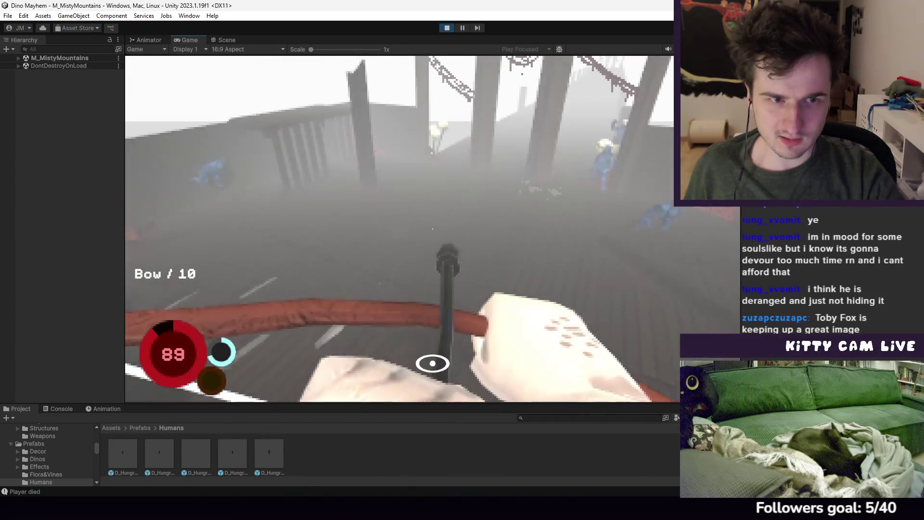
pyautogui.press('w')
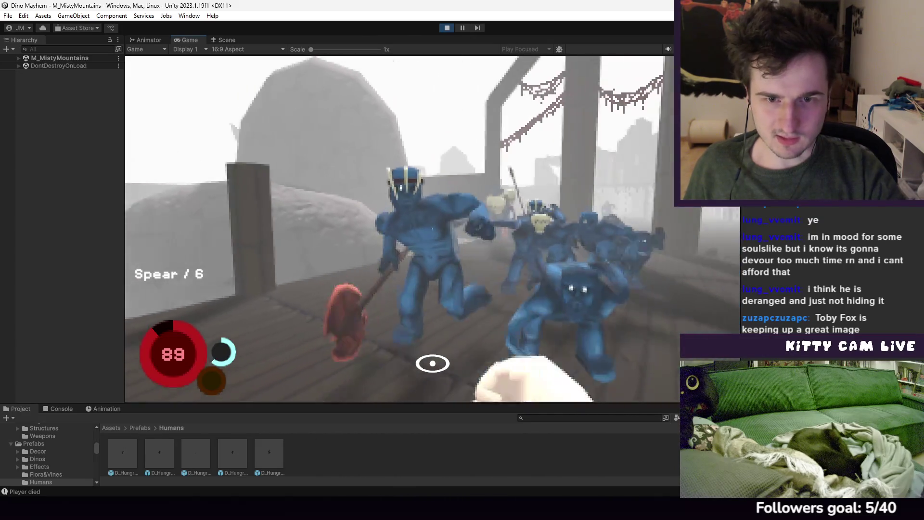
pyautogui.click(432, 229)
pyautogui.click(432, 229)
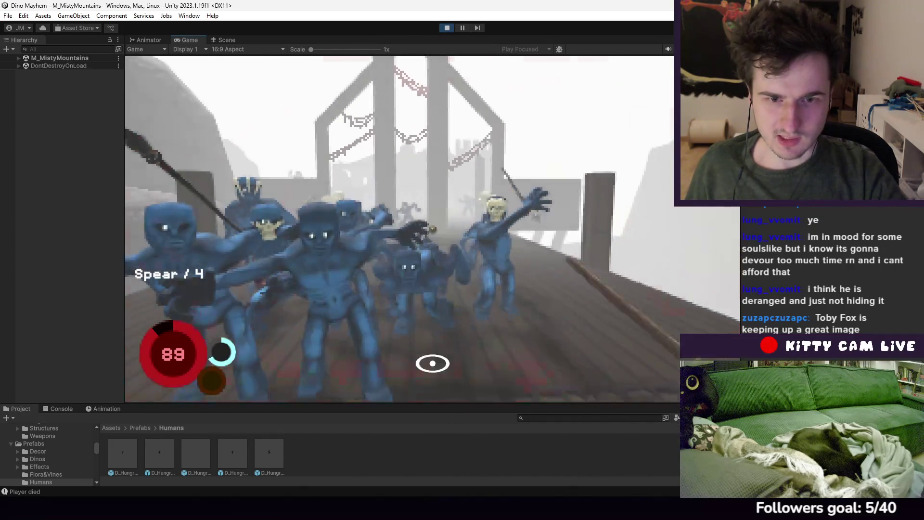
pyautogui.click(432, 229)
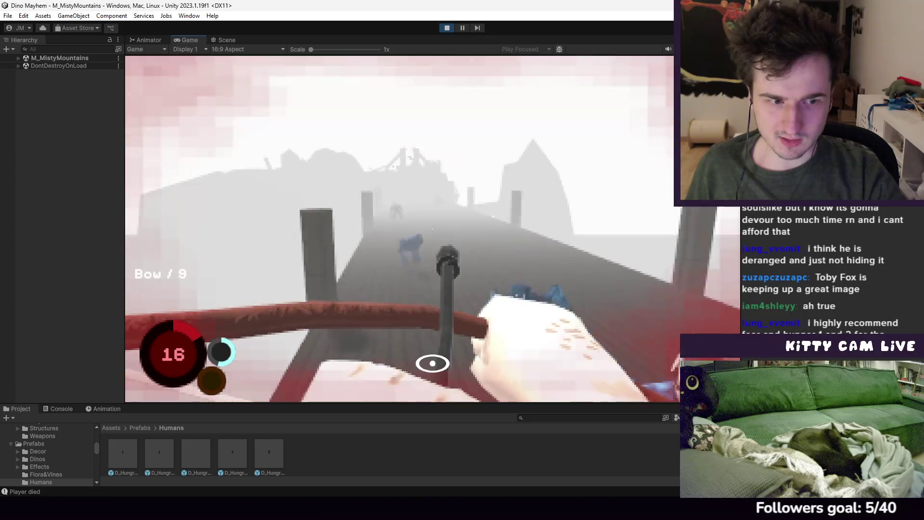
pyautogui.click(432, 363)
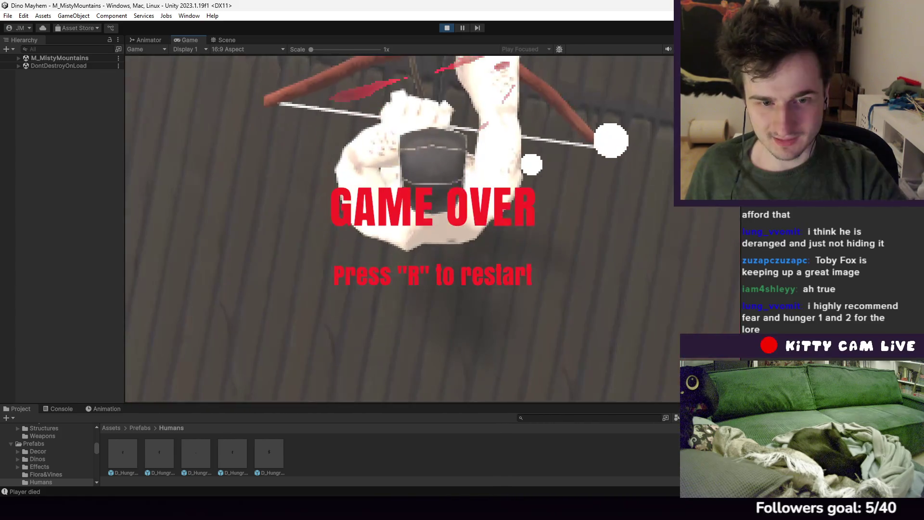
# Restart the Misty Mountains level from the GAME OVER screen with R
pyautogui.press('r')
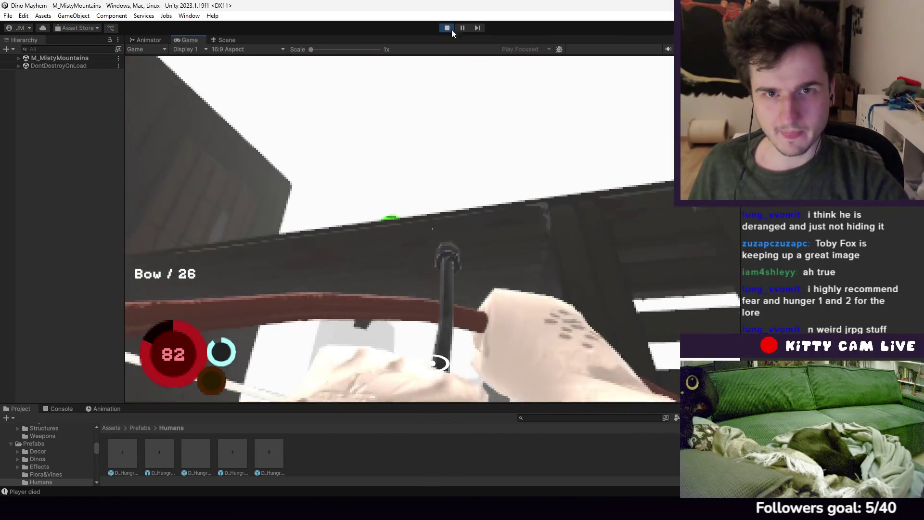
# Stop Play mode and fly the Scene camera over the level to the pillared bridge corridor
pyautogui.click(446, 29)
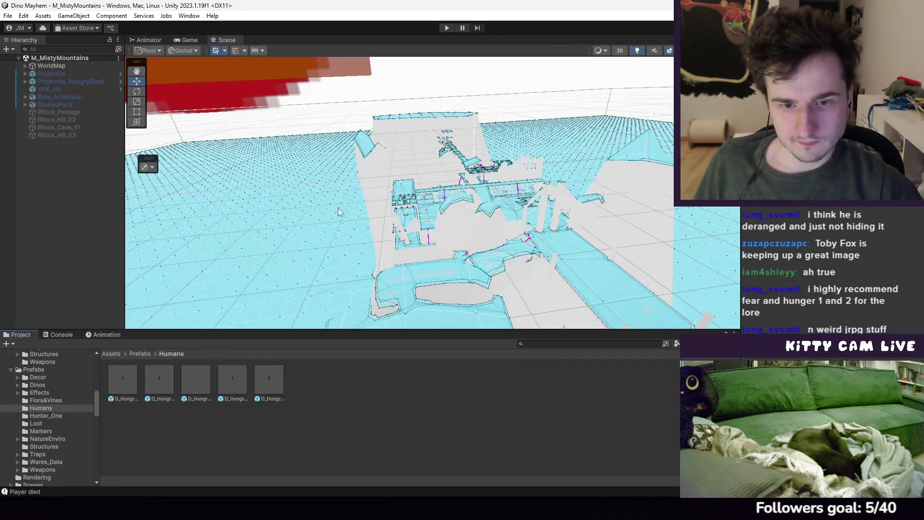
pyautogui.moveTo(338, 212)
pyautogui.mouseDown()
pyautogui.moveTo(283, 304)
pyautogui.moveTo(368, 228)
pyautogui.moveTo(466, 241)
pyautogui.moveTo(422, 212)
pyautogui.moveTo(367, 214)
pyautogui.moveTo(419, 258)
pyautogui.moveTo(431, 233)
pyautogui.moveTo(423, 210)
pyautogui.moveTo(398, 227)
pyautogui.mouseUp()
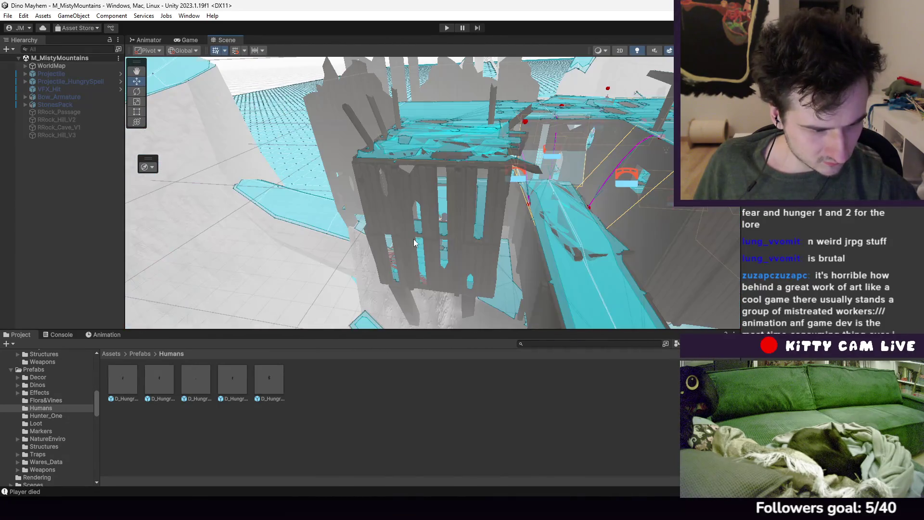
pyautogui.moveTo(414, 243); pyautogui.dragTo(463, 250)
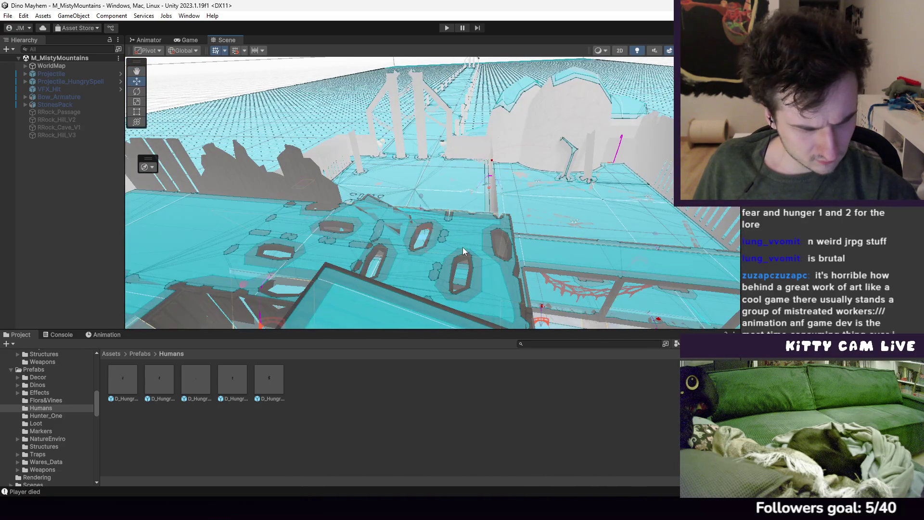
pyautogui.moveTo(485, 244)
pyautogui.mouseDown()
pyautogui.moveTo(433, 250)
pyautogui.moveTo(458, 268)
pyautogui.moveTo(433, 252)
pyautogui.moveTo(435, 225)
pyautogui.moveTo(437, 263)
pyautogui.moveTo(451, 220)
pyautogui.moveTo(430, 247)
pyautogui.moveTo(451, 227)
pyautogui.mouseUp()
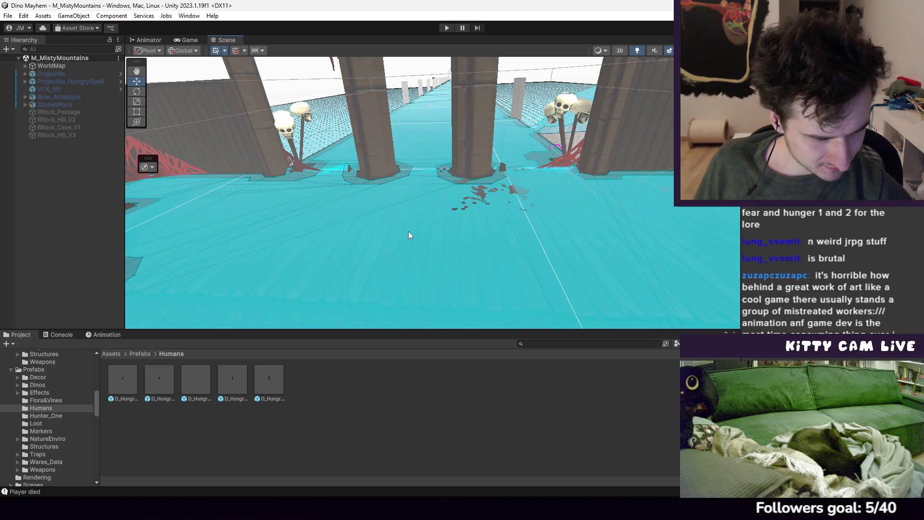
pyautogui.moveTo(408, 225)
pyautogui.mouseDown()
pyautogui.moveTo(400, 202)
pyautogui.moveTo(417, 182)
pyautogui.mouseUp()
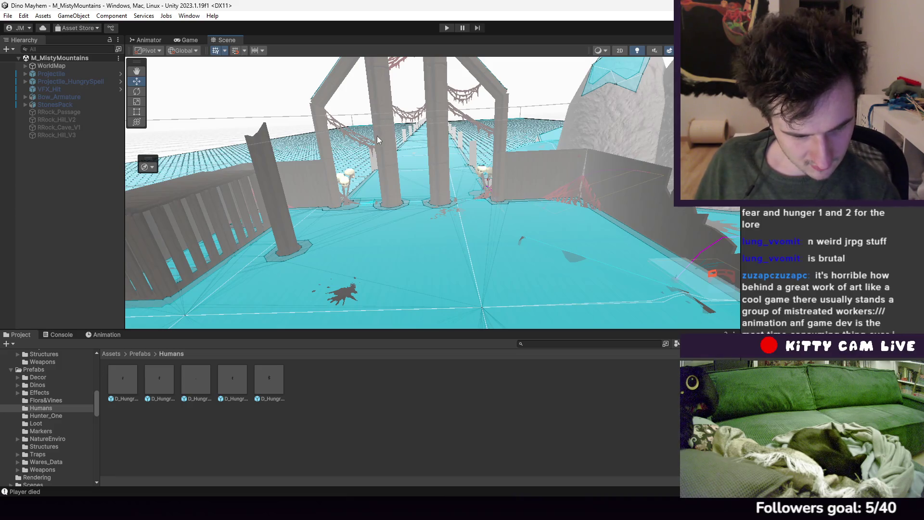
pyautogui.scroll(5, 377, 136)
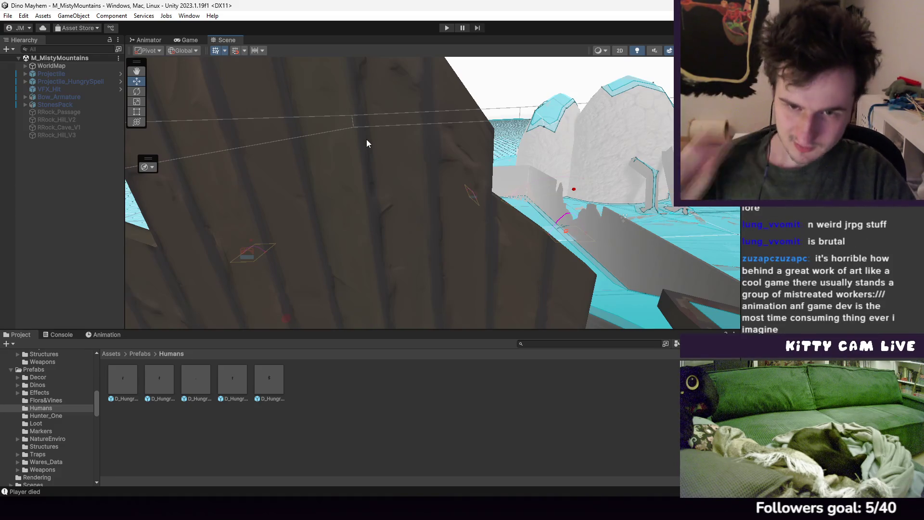
pyautogui.scroll(-5, 374, 140)
pyautogui.scroll(6, 465, 192)
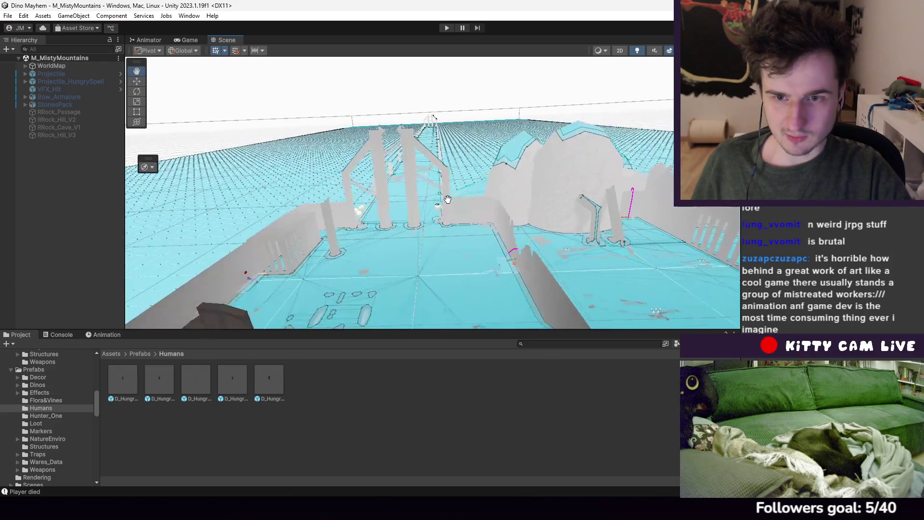
pyautogui.scroll(-2, 442, 214)
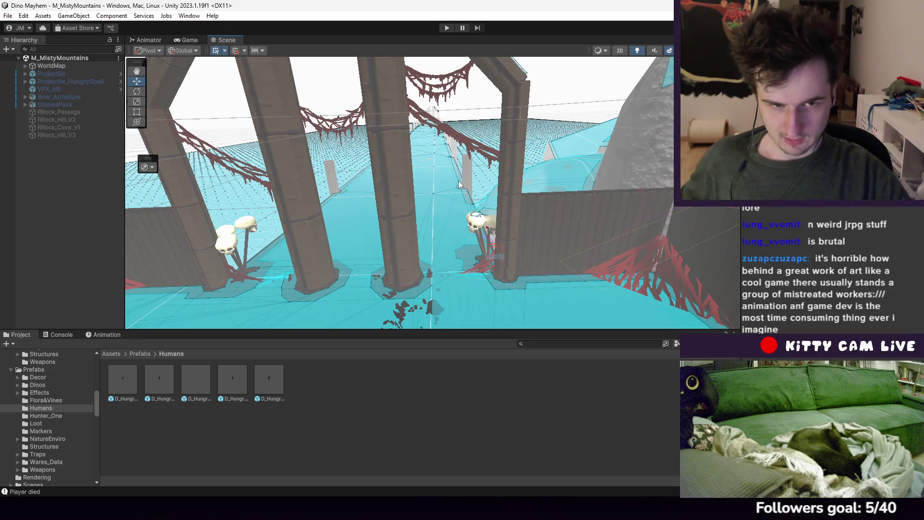
pyautogui.moveTo(458, 180)
pyautogui.mouseDown()
pyautogui.moveTo(392, 168)
pyautogui.moveTo(481, 182)
pyautogui.moveTo(472, 194)
pyautogui.moveTo(455, 172)
pyautogui.moveTo(463, 119)
pyautogui.moveTo(425, 175)
pyautogui.moveTo(448, 174)
pyautogui.moveTo(440, 195)
pyautogui.moveTo(562, 153)
pyautogui.moveTo(371, 184)
pyautogui.moveTo(441, 190)
pyautogui.mouseUp()
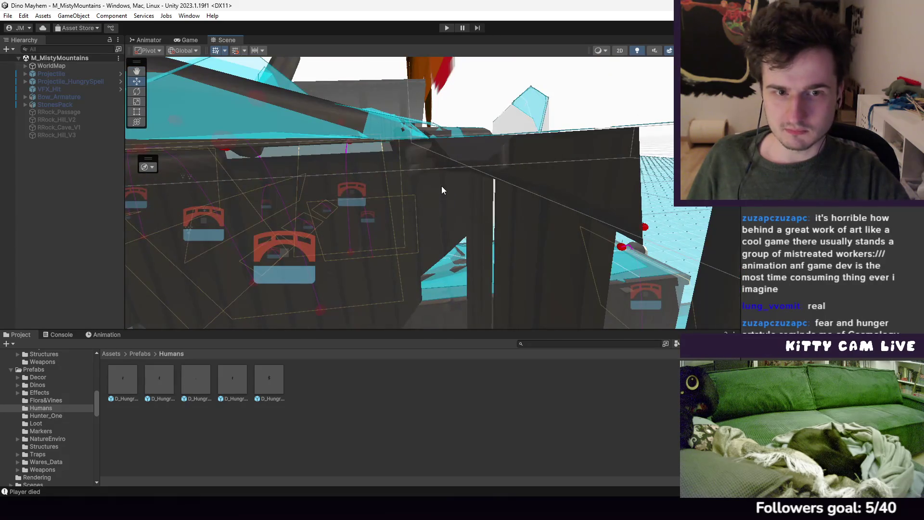
pyautogui.moveTo(465, 194)
pyautogui.mouseDown()
pyautogui.moveTo(493, 188)
pyautogui.moveTo(445, 240)
pyautogui.moveTo(426, 229)
pyautogui.mouseUp()
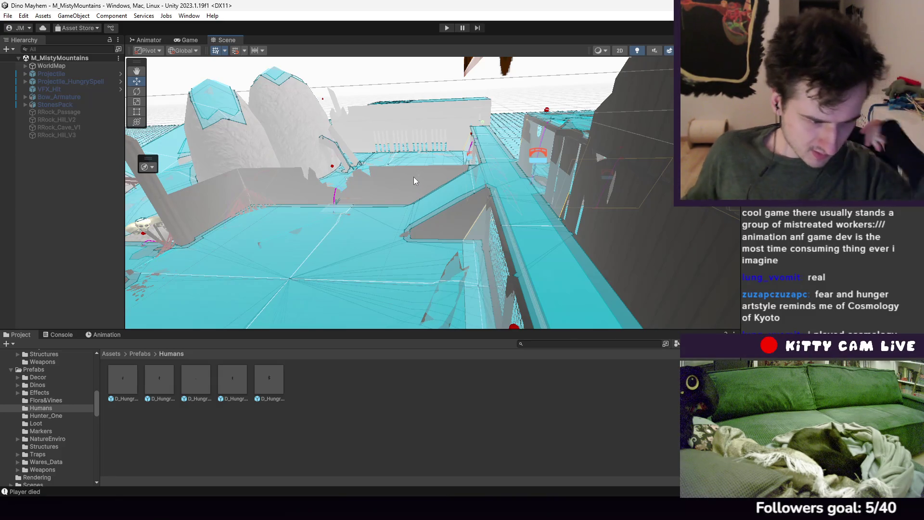
pyautogui.moveTo(408, 163)
pyautogui.mouseDown()
pyautogui.moveTo(423, 173)
pyautogui.moveTo(425, 155)
pyautogui.moveTo(499, 195)
pyautogui.moveTo(584, 177)
pyautogui.moveTo(470, 92)
pyautogui.mouseUp()
pyautogui.click(447, 28)
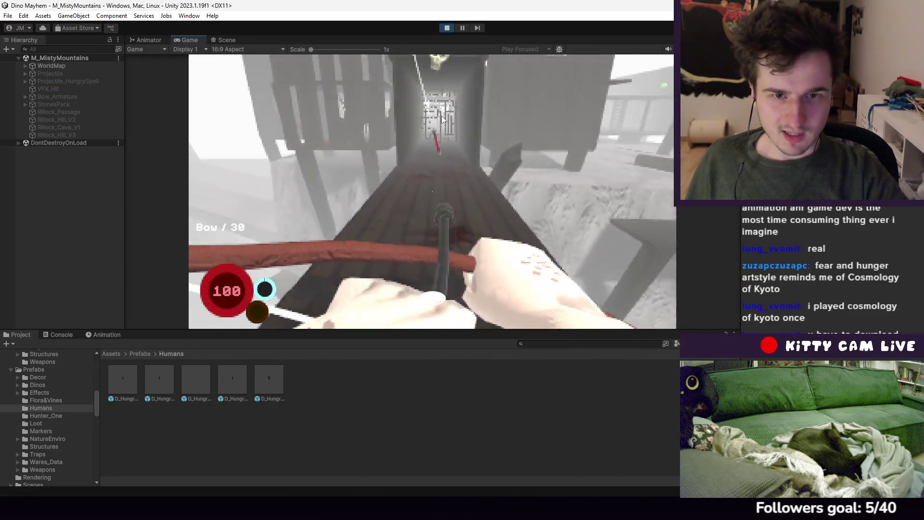
# Fire two arrows at the approaching enemy in the new playtest
pyautogui.click(441, 116)
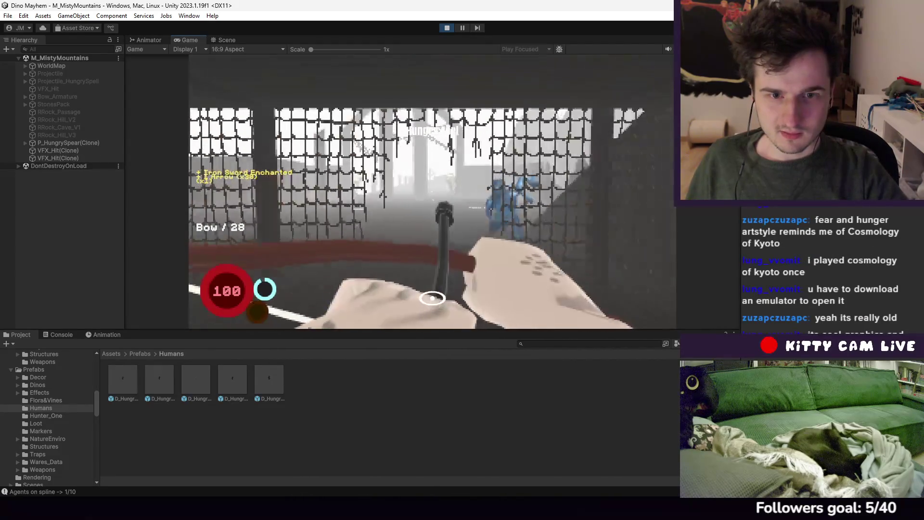
pyautogui.click(432, 191)
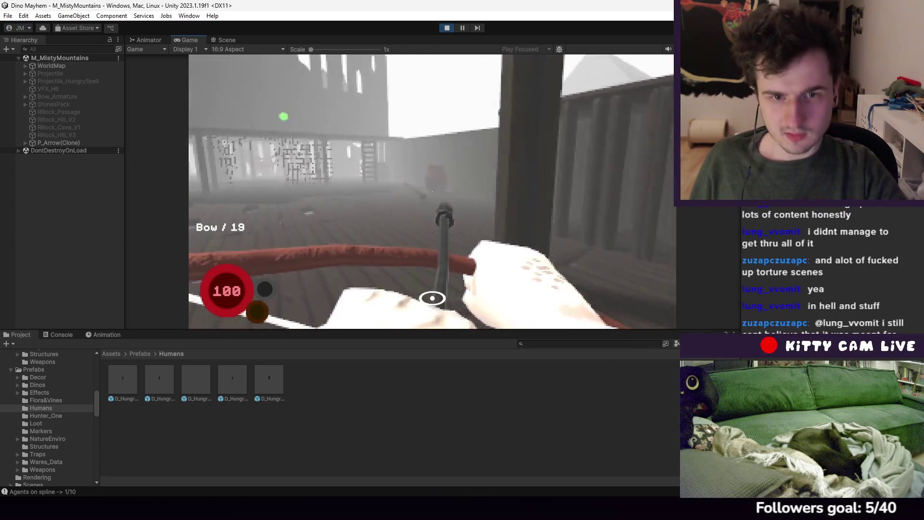
# Fire arrows toward the doorway and shoot the clay pot
pyautogui.click(432, 191)
pyautogui.click(432, 191)
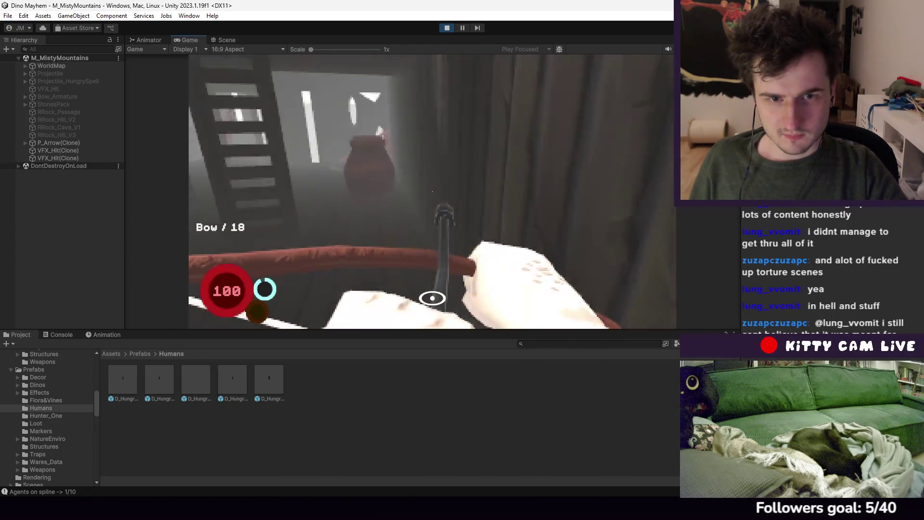
pyautogui.click(432, 191)
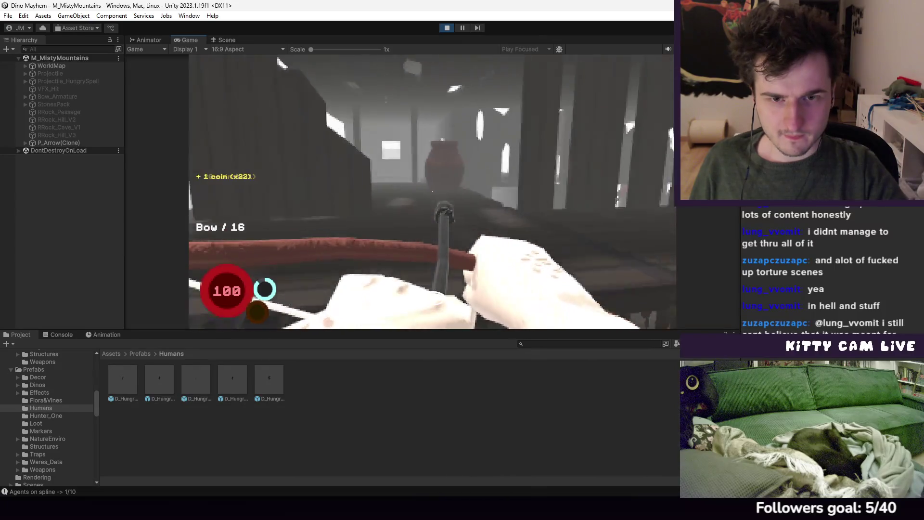
pyautogui.click(432, 191)
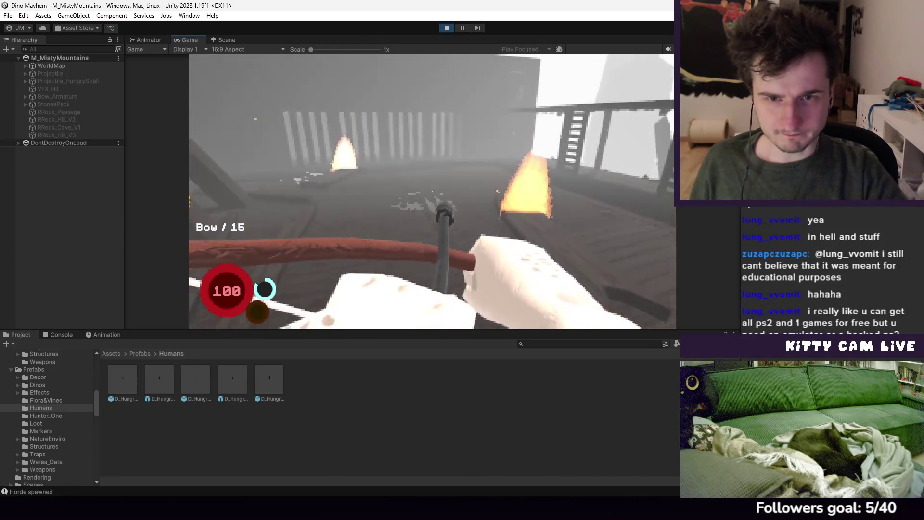
# Keep shooting arrows at the approaching pair of dinos until overwhelmed
pyautogui.click(431, 298)
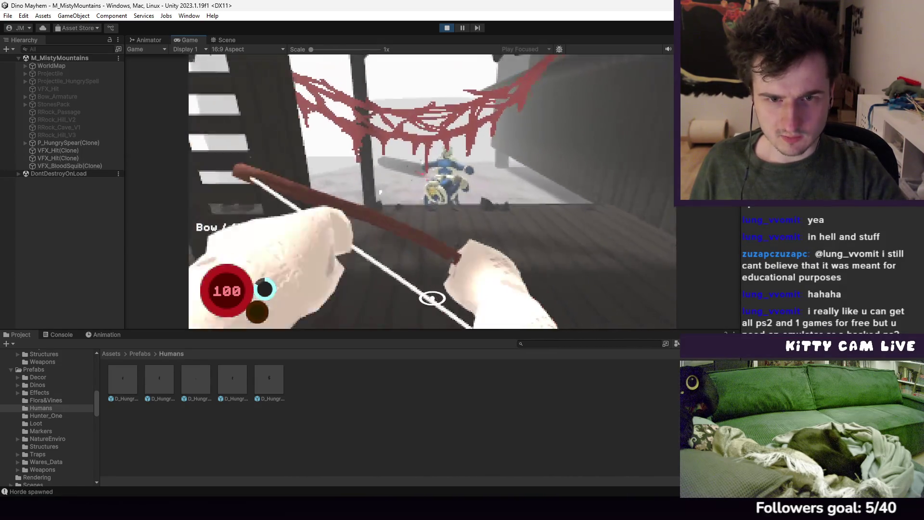
pyautogui.click(432, 297)
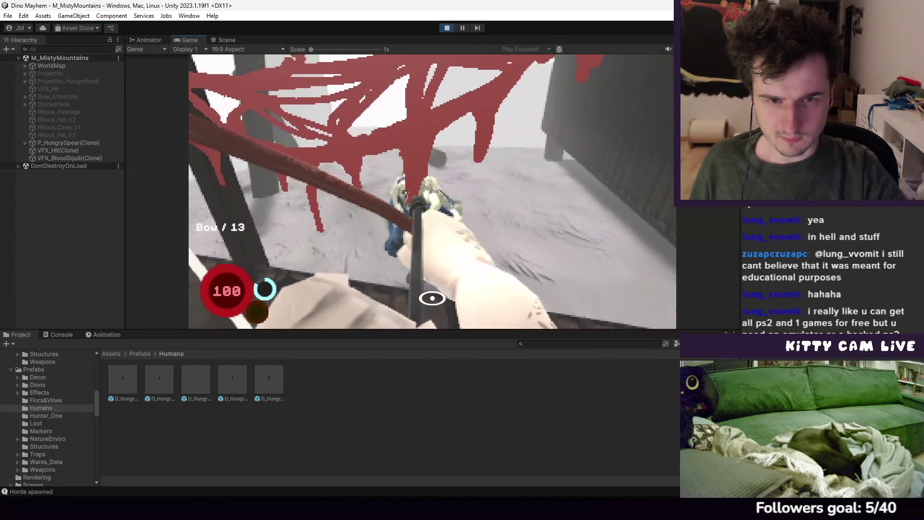
pyautogui.click(432, 298)
pyautogui.click(432, 298)
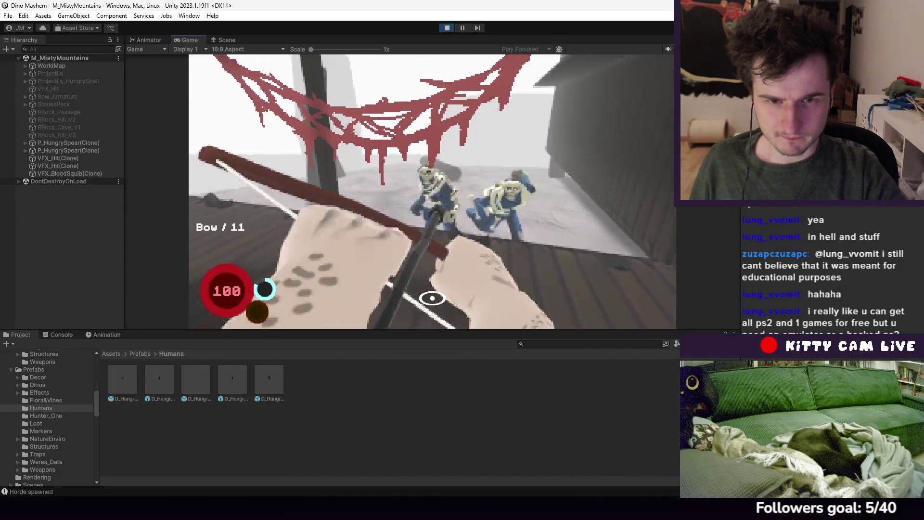
pyautogui.click(432, 297)
pyautogui.click(431, 298)
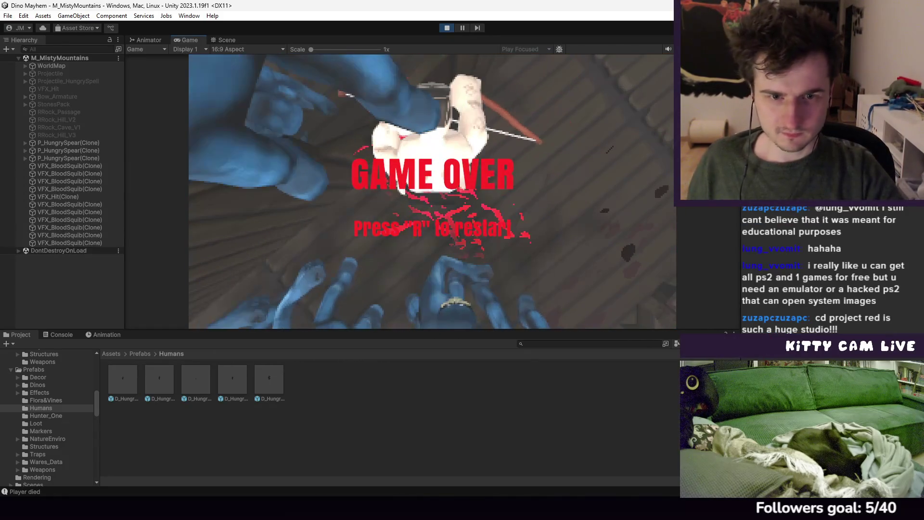
# Restart after the game over, then stop Play mode and zoom the Scene view
pyautogui.press('r')
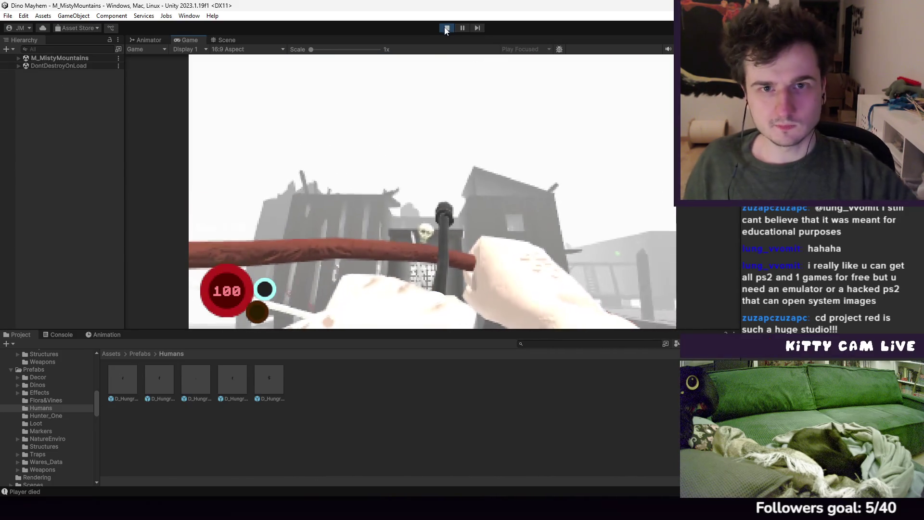
pyautogui.click(446, 29)
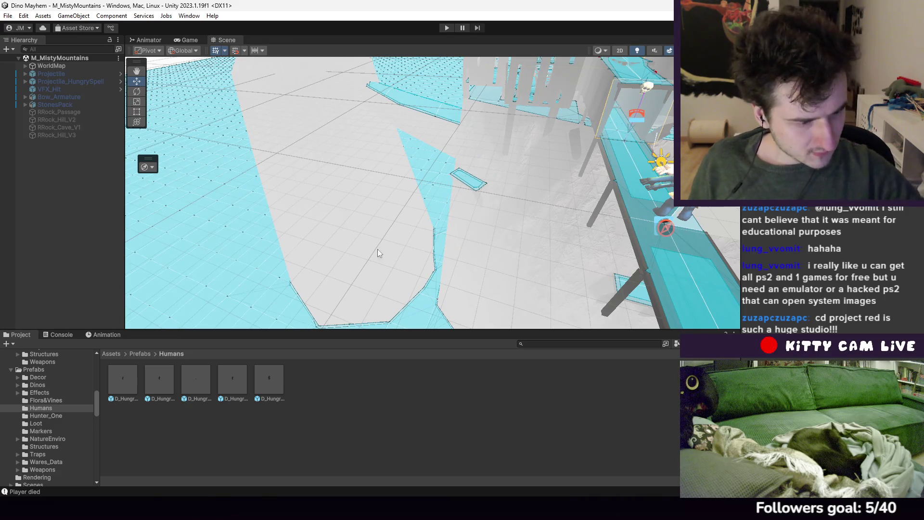
pyautogui.scroll(-2, 443, 267)
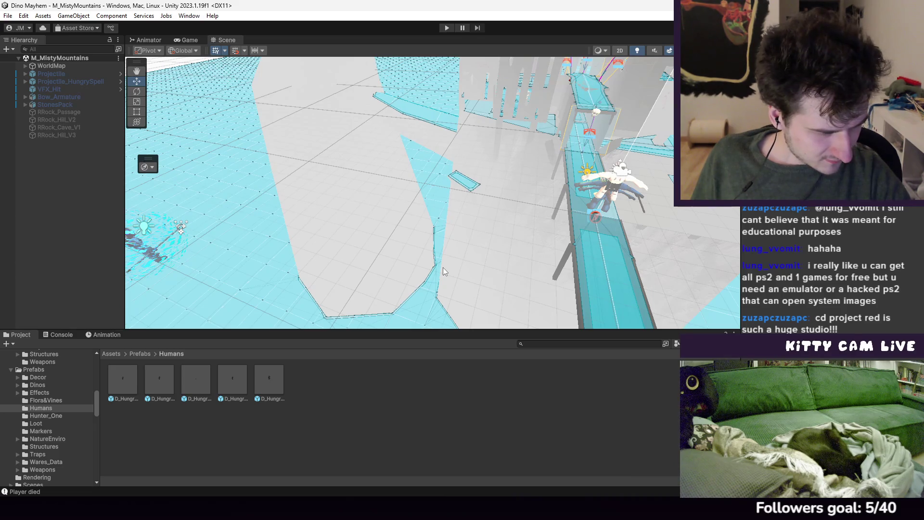
pyautogui.scroll(-5, 585, 277)
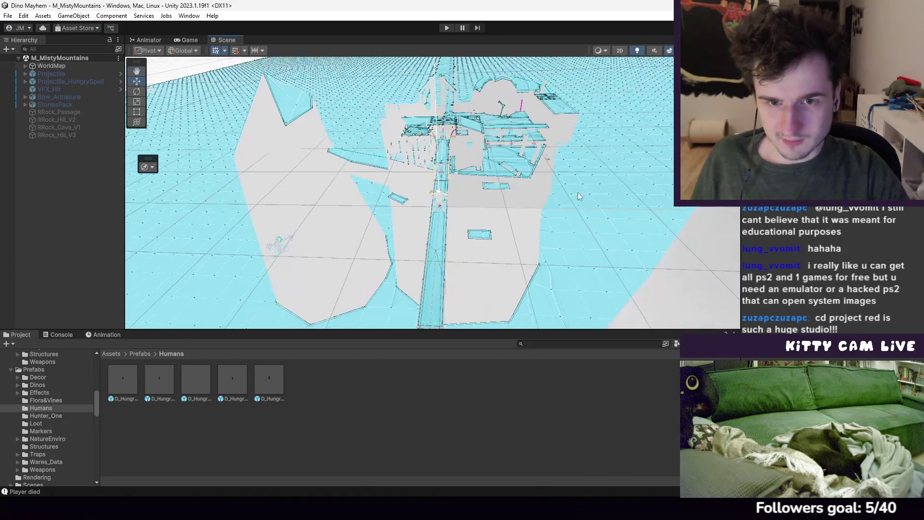
# Orbit and fly the Scene camera along the walkway and fort, then start a new playtest
pyautogui.scroll(5, 578, 192)
pyautogui.moveTo(493, 205)
pyautogui.mouseDown()
pyautogui.moveTo(485, 184)
pyautogui.moveTo(428, 173)
pyautogui.moveTo(489, 151)
pyautogui.moveTo(505, 175)
pyautogui.moveTo(475, 197)
pyautogui.mouseUp()
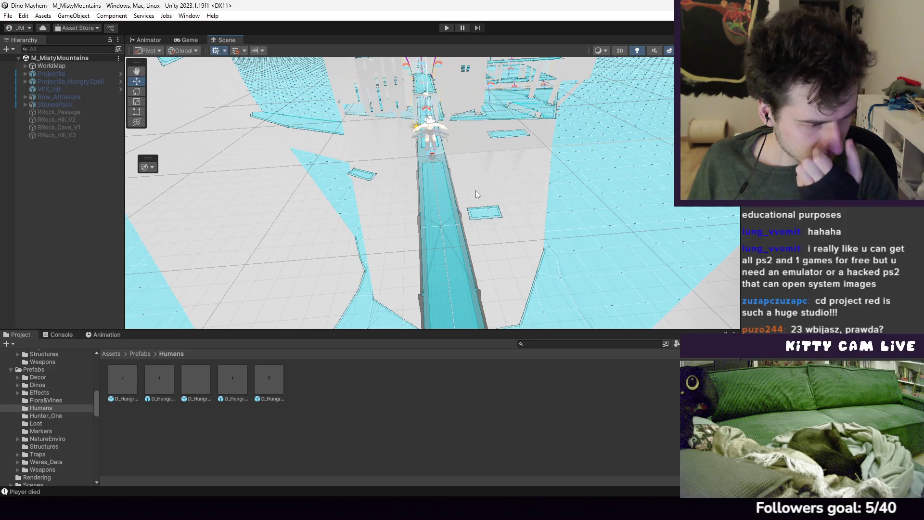
pyautogui.moveTo(475, 191)
pyautogui.mouseDown()
pyautogui.moveTo(494, 182)
pyautogui.moveTo(477, 161)
pyautogui.moveTo(458, 166)
pyautogui.moveTo(451, 183)
pyautogui.moveTo(460, 169)
pyautogui.moveTo(466, 188)
pyautogui.moveTo(432, 190)
pyautogui.moveTo(430, 149)
pyautogui.mouseUp()
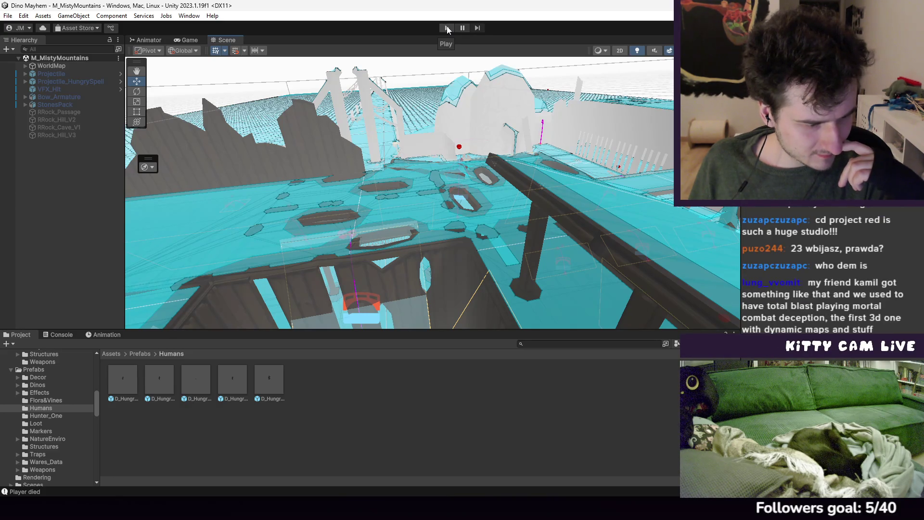
pyautogui.click(446, 28)
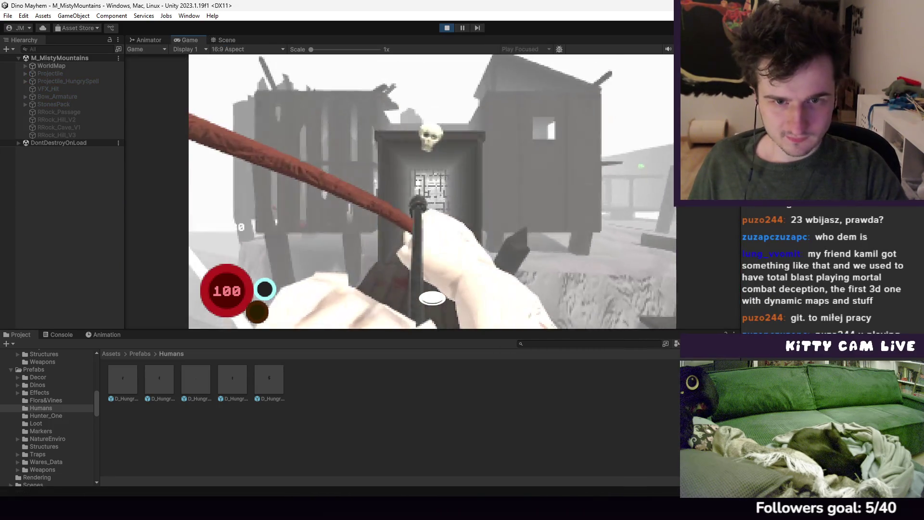
# Fire an arrow toward Hungry Fort and walk through the courtyard onto the wooden walkway
pyautogui.click(432, 298)
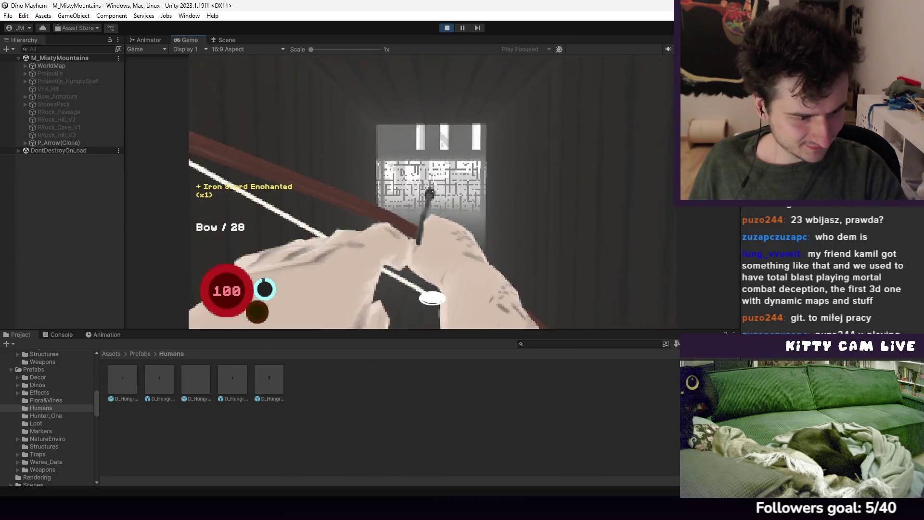
pyautogui.press('w')
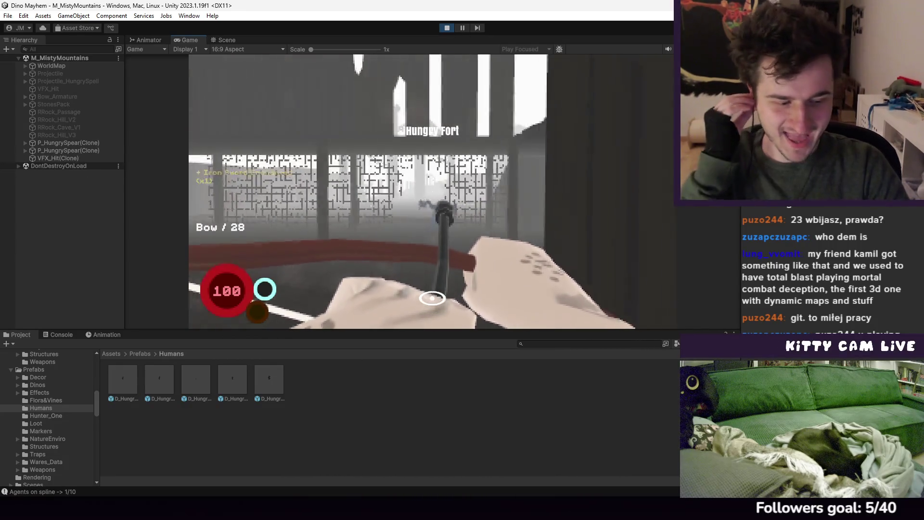
pyautogui.press('w')
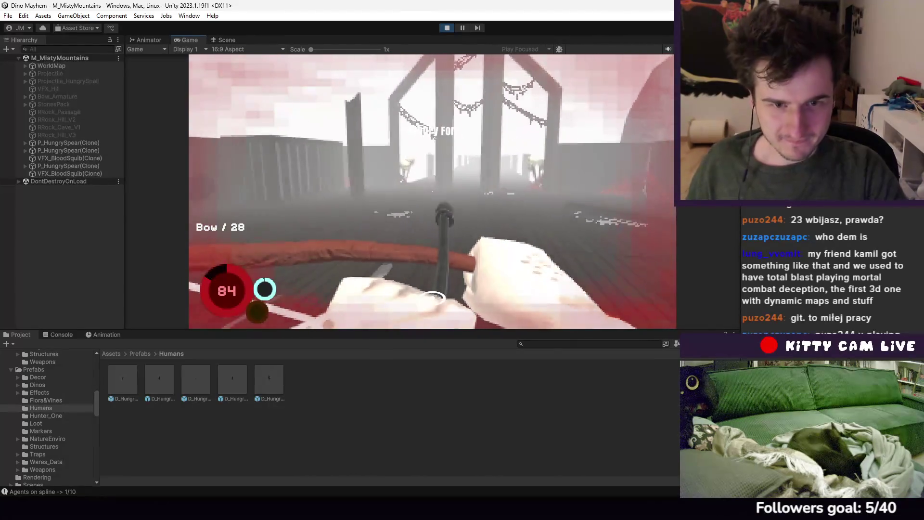
pyautogui.press('w')
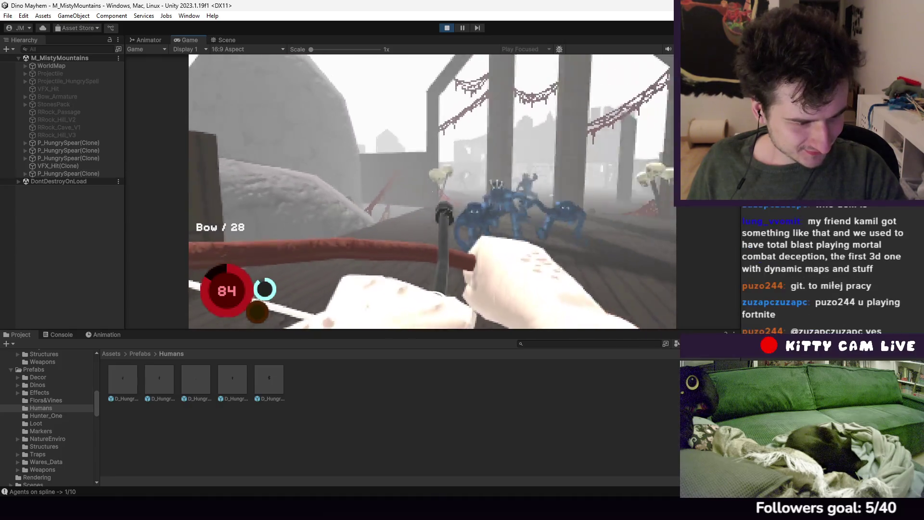
# Shoot repeated arrows at the group of attacking blue dinos inside the fort
pyautogui.click(432, 192)
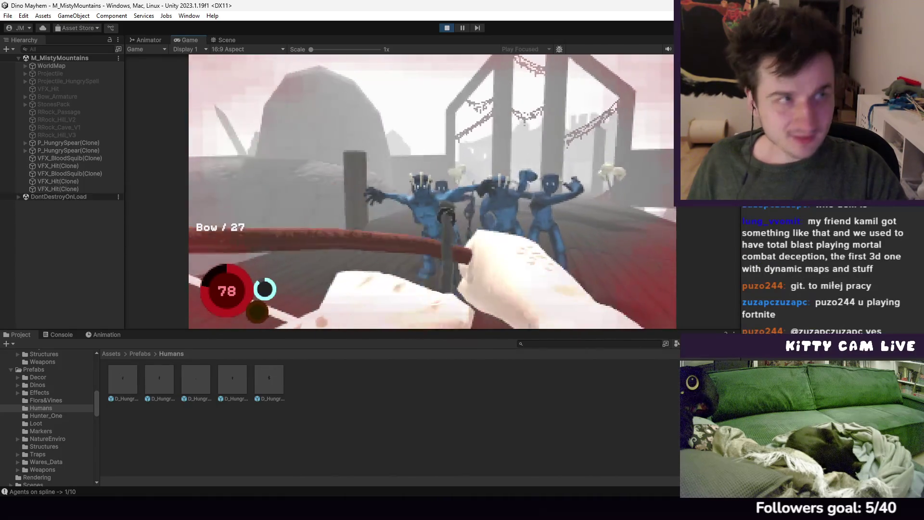
pyautogui.click(432, 192)
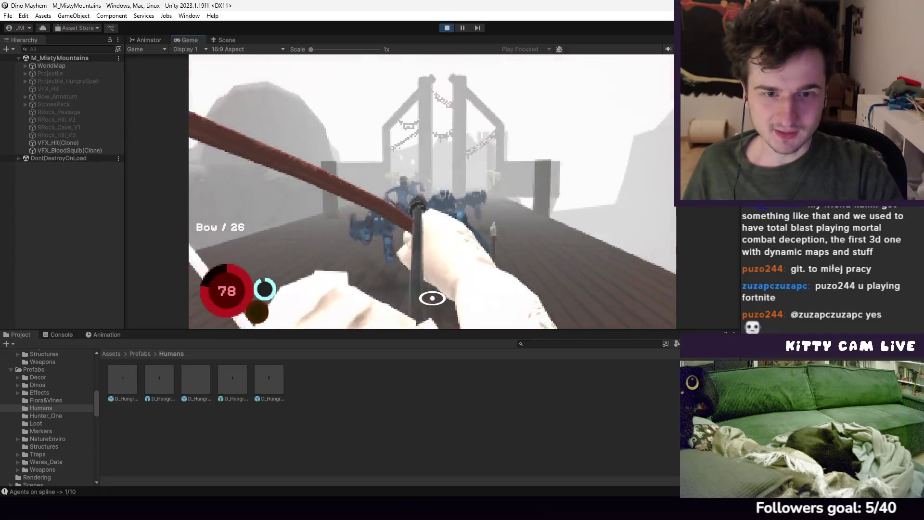
pyautogui.click(432, 192)
pyautogui.click(432, 192)
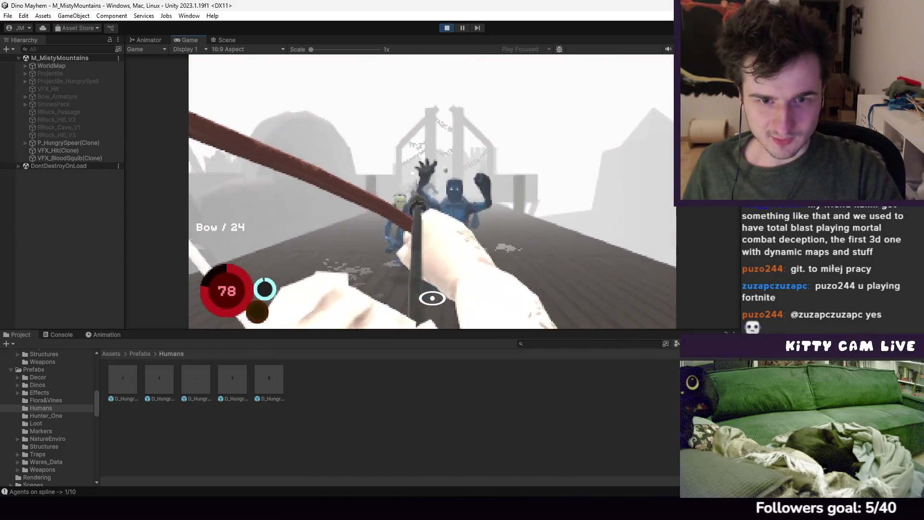
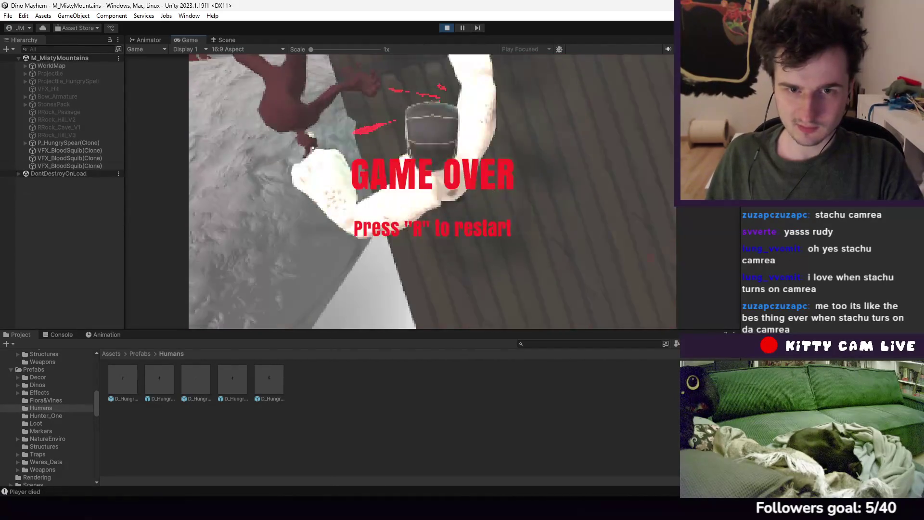
# Restart the MistyMountains level with R, fire one arrow, then stop the playtest
pyautogui.press('r')
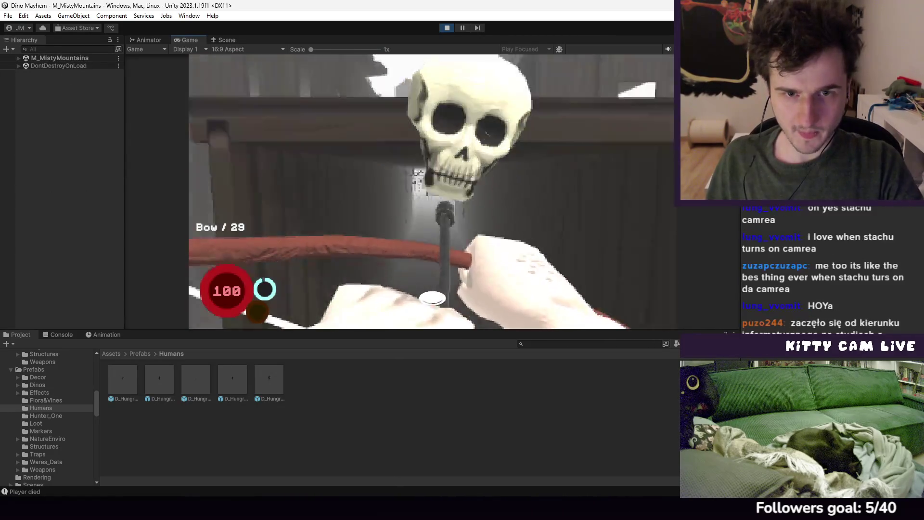
pyautogui.click(432, 192)
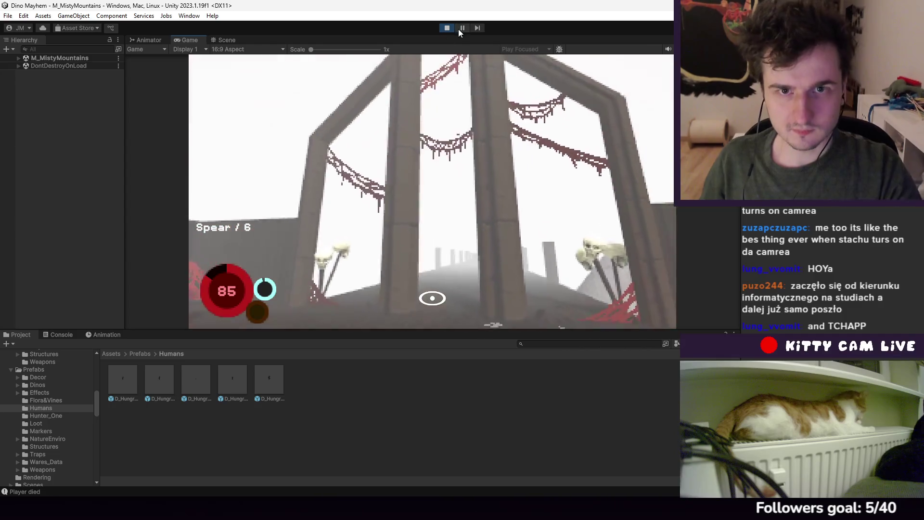
pyautogui.click(446, 28)
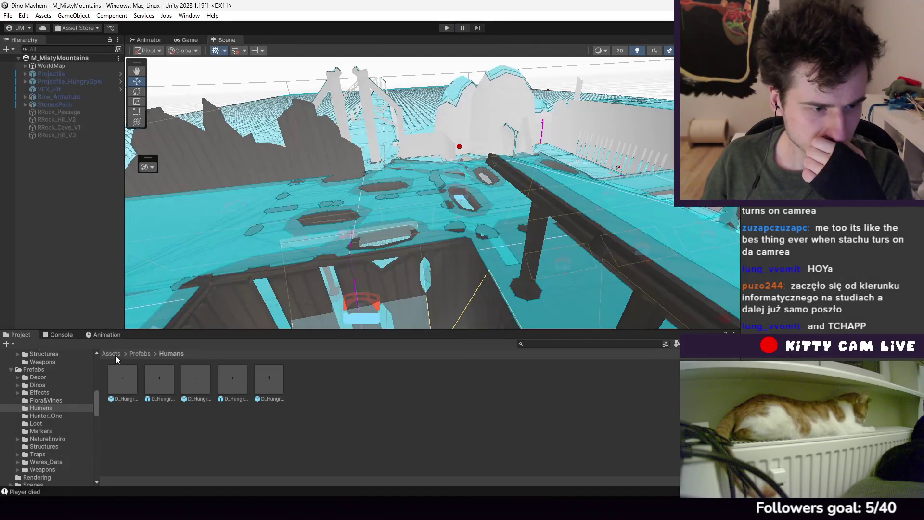
# Open RetroTest.unity from Assets > Scenes and start Play mode
pyautogui.click(115, 356)
pyautogui.doubleClick(342, 381)
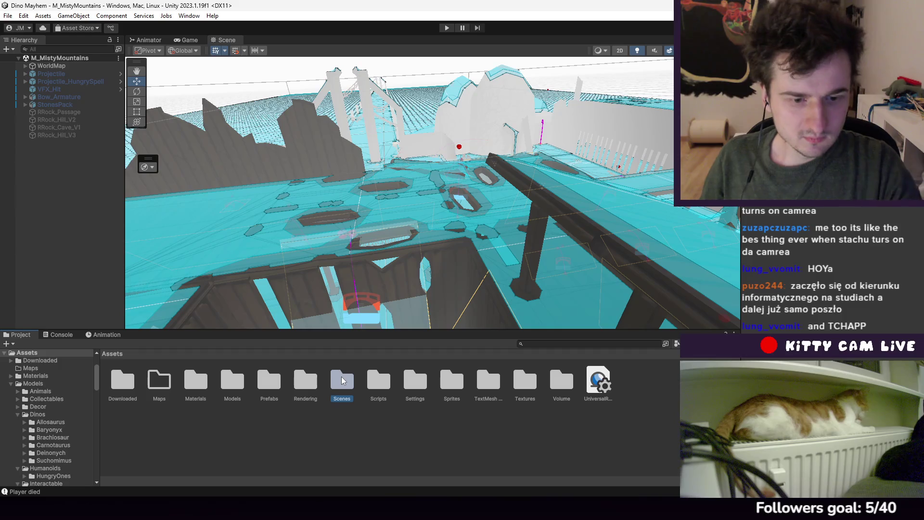
pyautogui.click(195, 380)
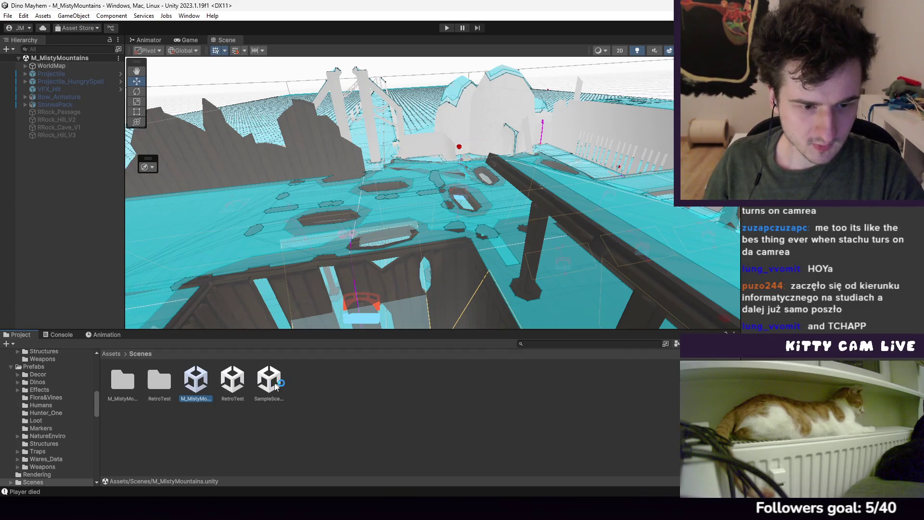
pyautogui.click(236, 381)
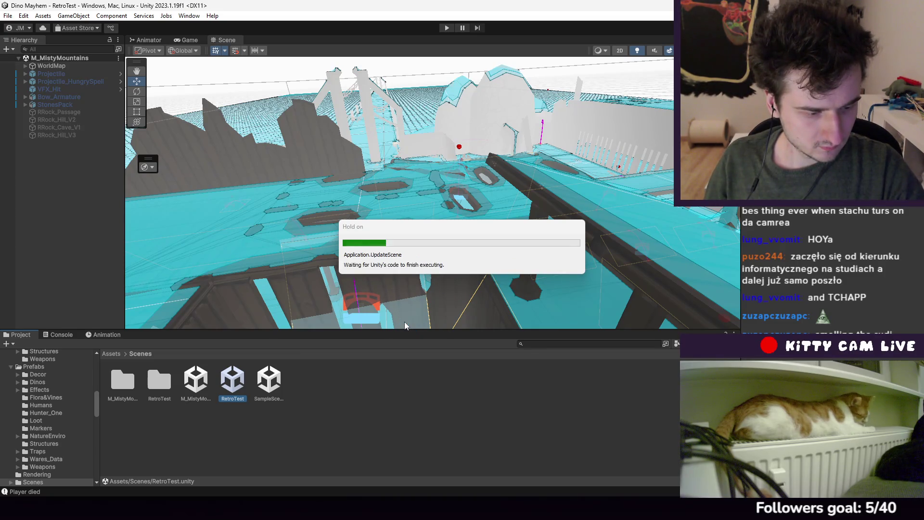
pyautogui.click(447, 27)
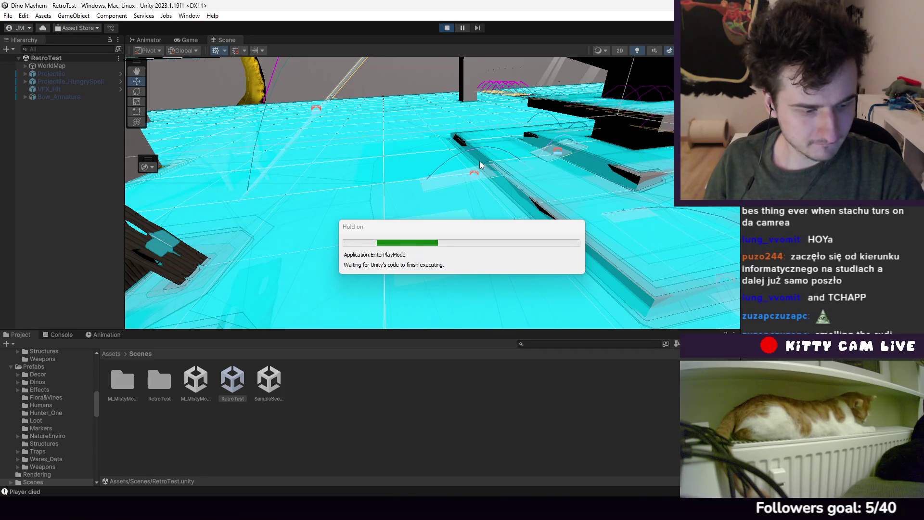
# Move across the level collecting potions, firing bow arrows at the green-barred area and the enemy
pyautogui.click(432, 191)
pyautogui.press('w')
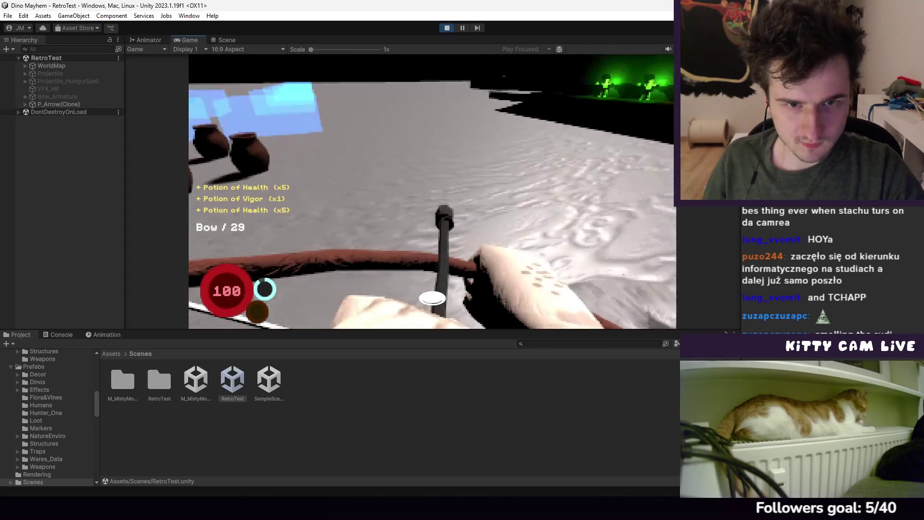
pyautogui.click(432, 192)
pyautogui.click(432, 192)
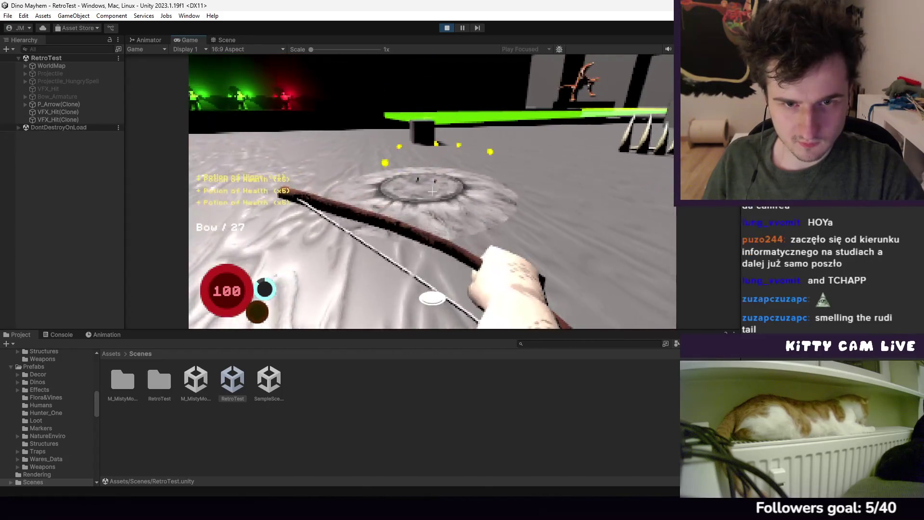
pyautogui.click(432, 192)
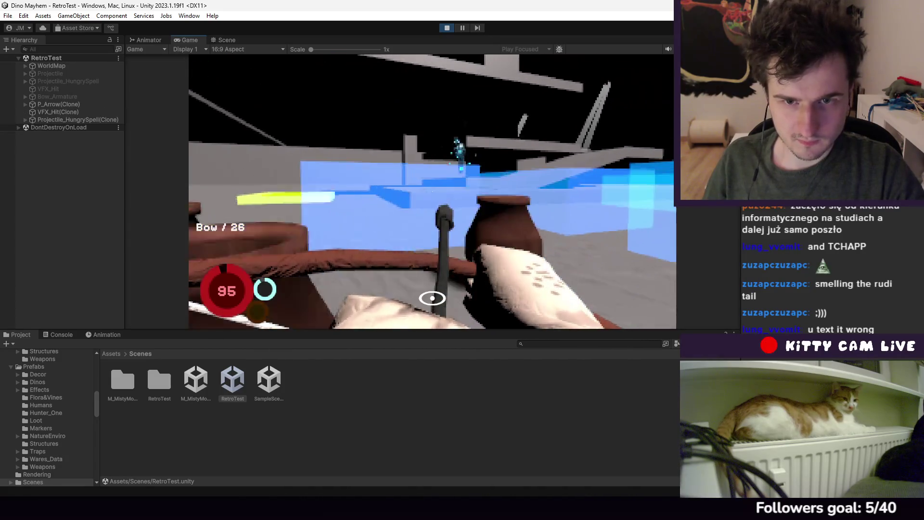
pyautogui.click(432, 191)
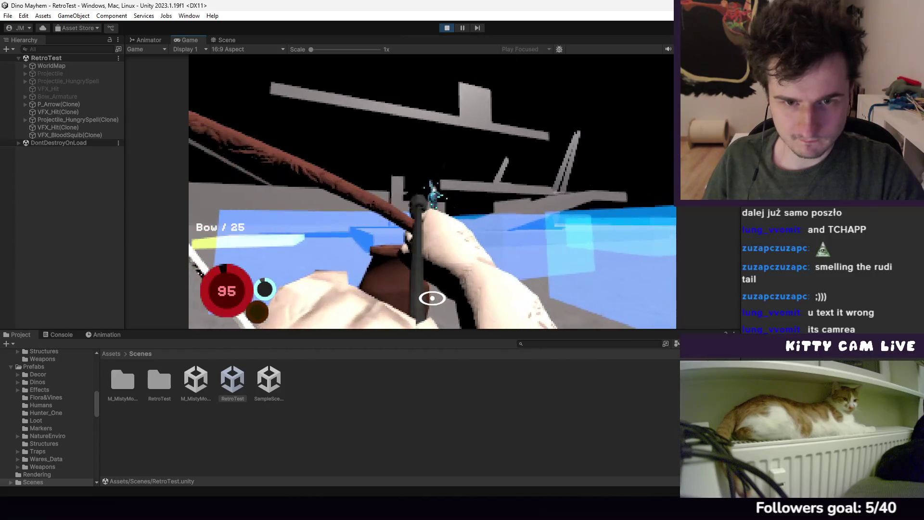
pyautogui.click(432, 191)
pyautogui.click(432, 191)
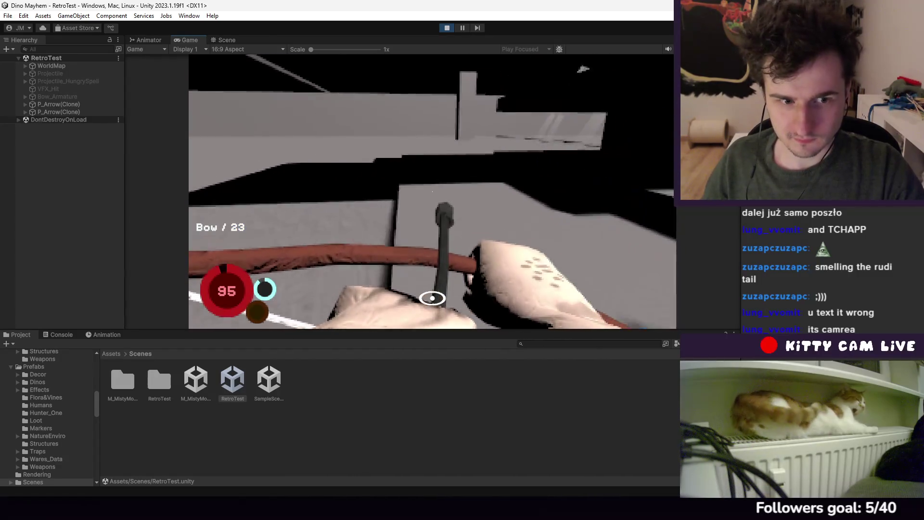
# Switch to the spear and throw all five spears at the dinosaurs
pyautogui.press('2')
pyautogui.click(432, 298)
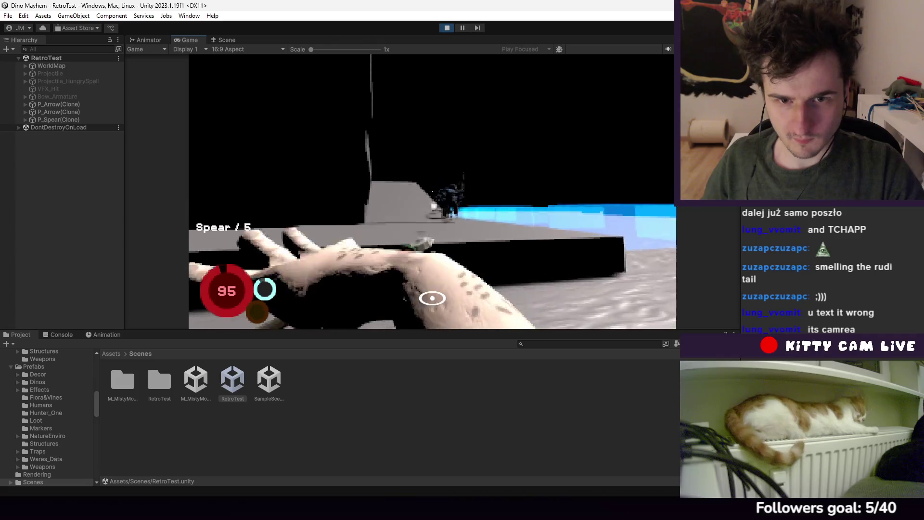
pyautogui.click(432, 298)
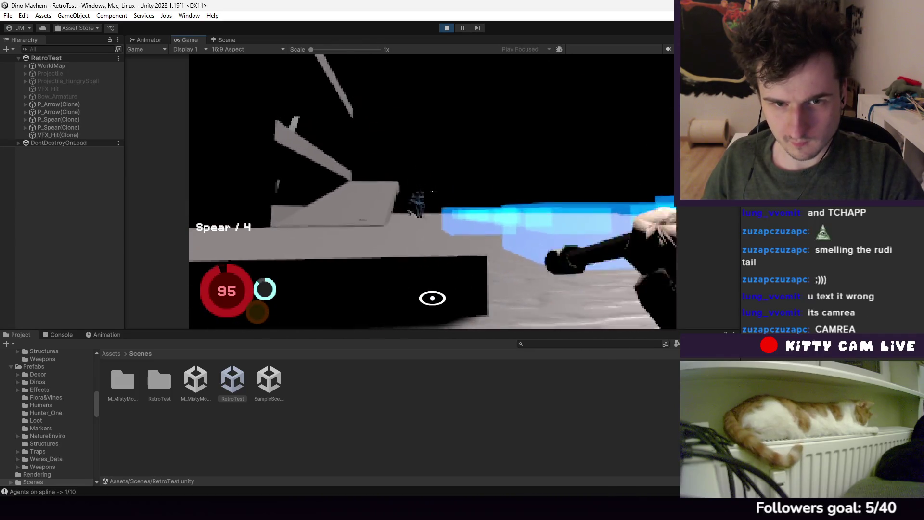
pyautogui.click(432, 298)
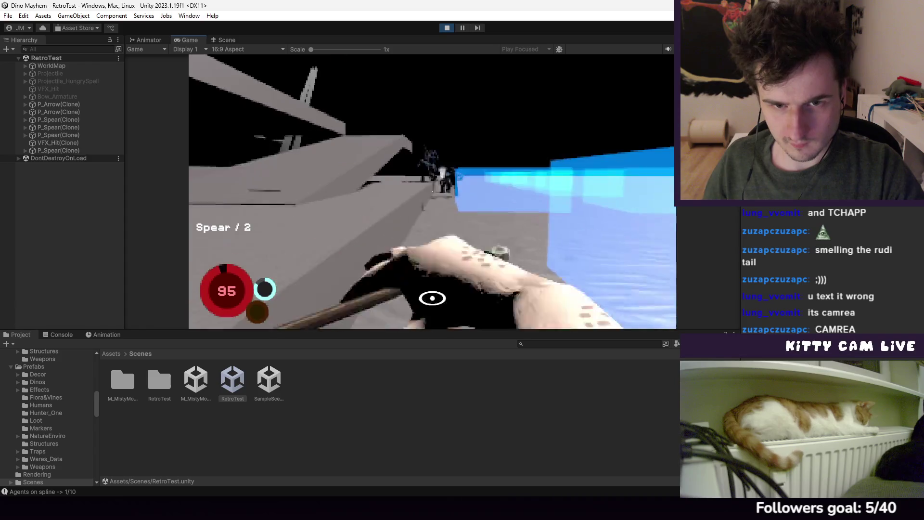
pyautogui.click(432, 298)
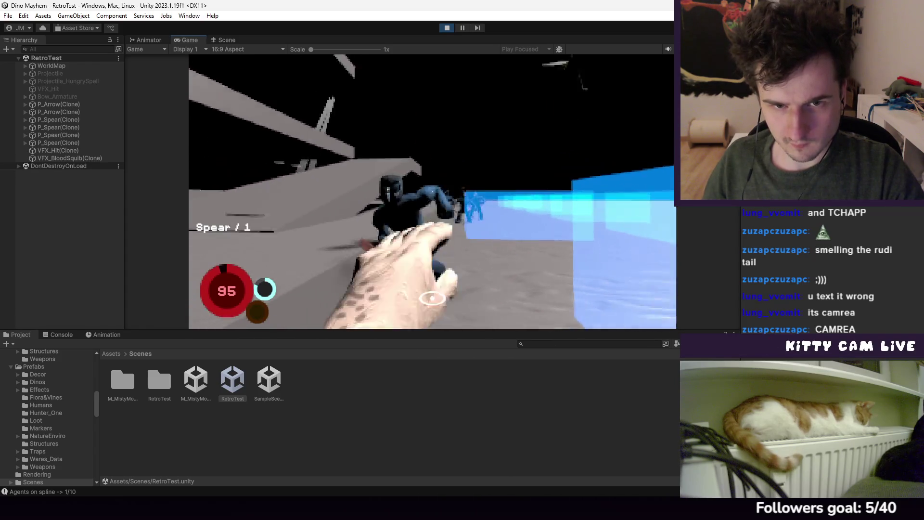
pyautogui.click(432, 298)
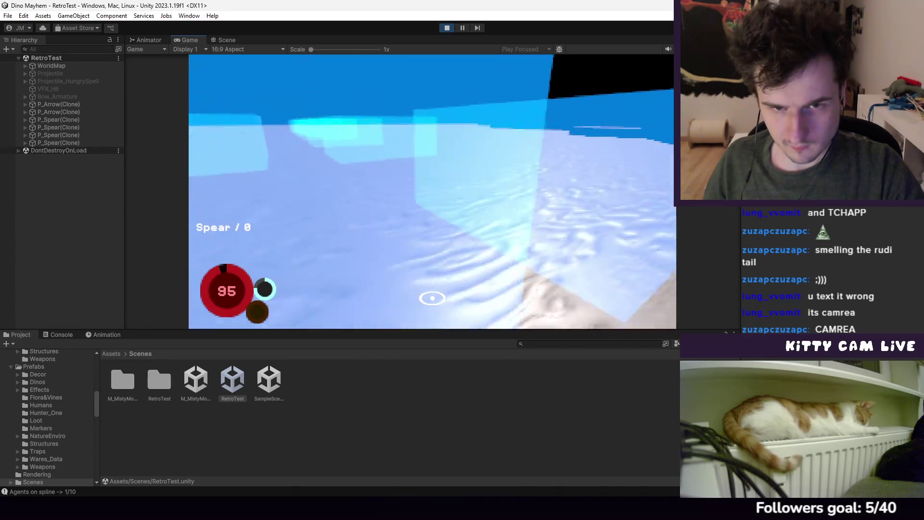
# Cycle back to the bow and fire arrows at the attacking raptors
pyautogui.scroll(-1, 432, 298)
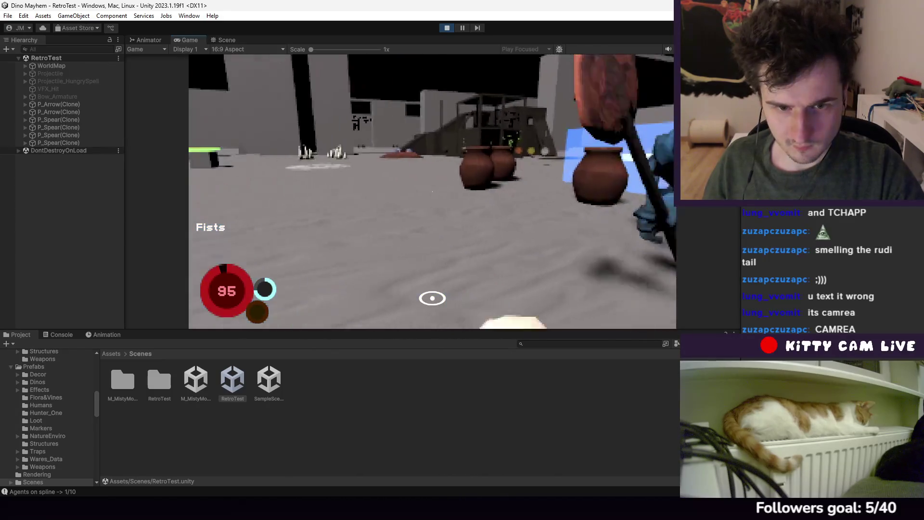
pyautogui.scroll(-1, 432, 297)
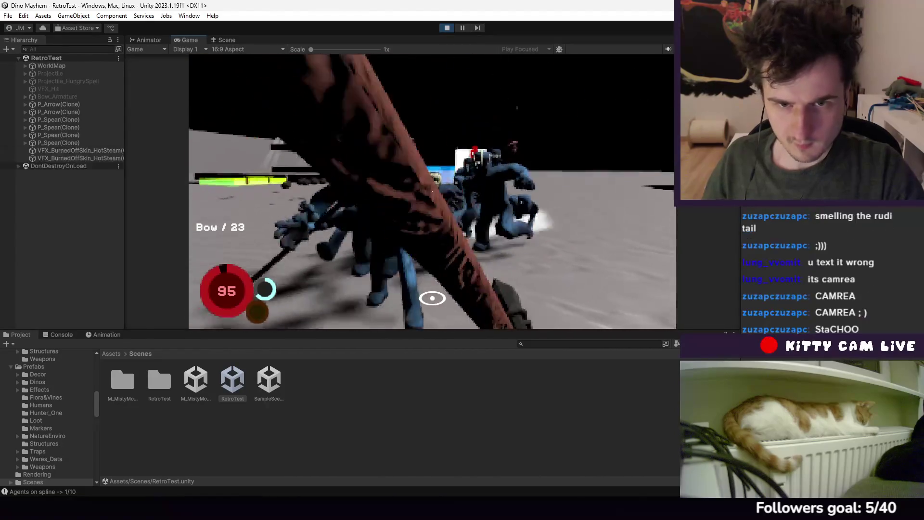
pyautogui.click(432, 298)
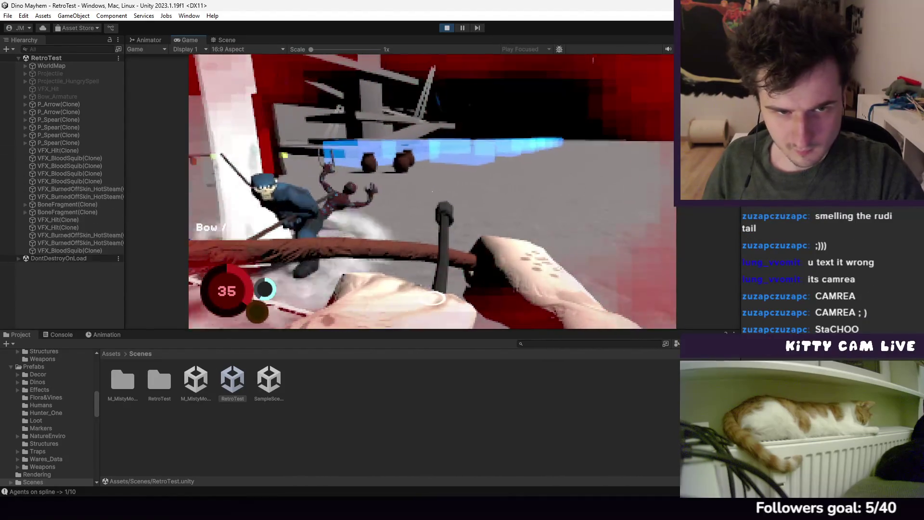
pyautogui.click(432, 298)
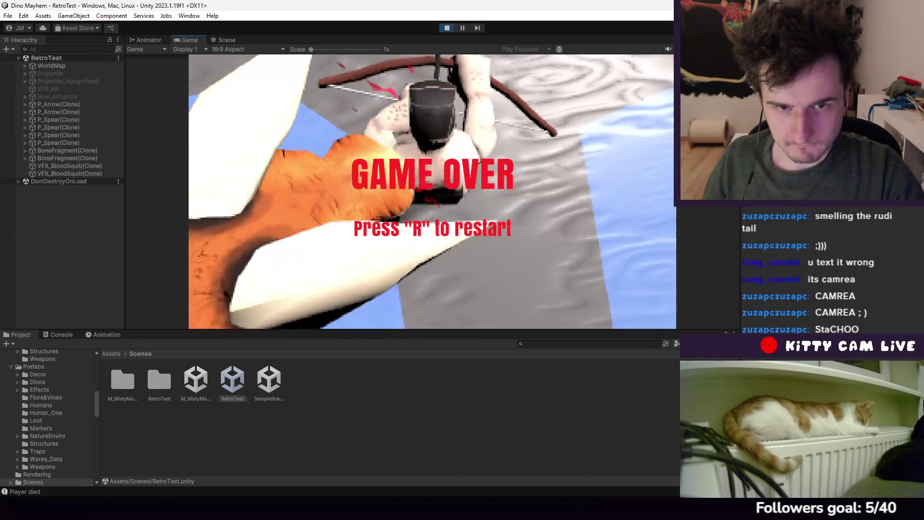
# Restart with R, step in and out of the blue area, then fire six arrows at the dinosaurs
pyautogui.press('r')
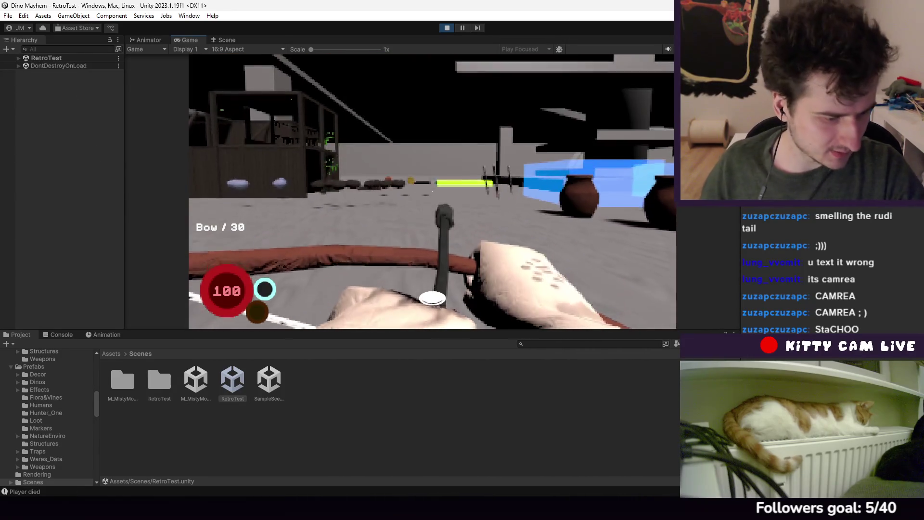
pyautogui.press('w')
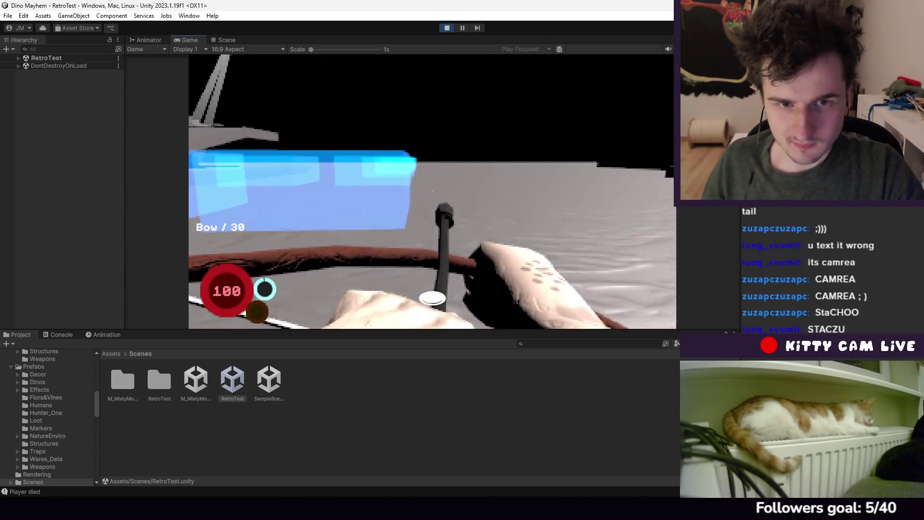
pyautogui.press('s')
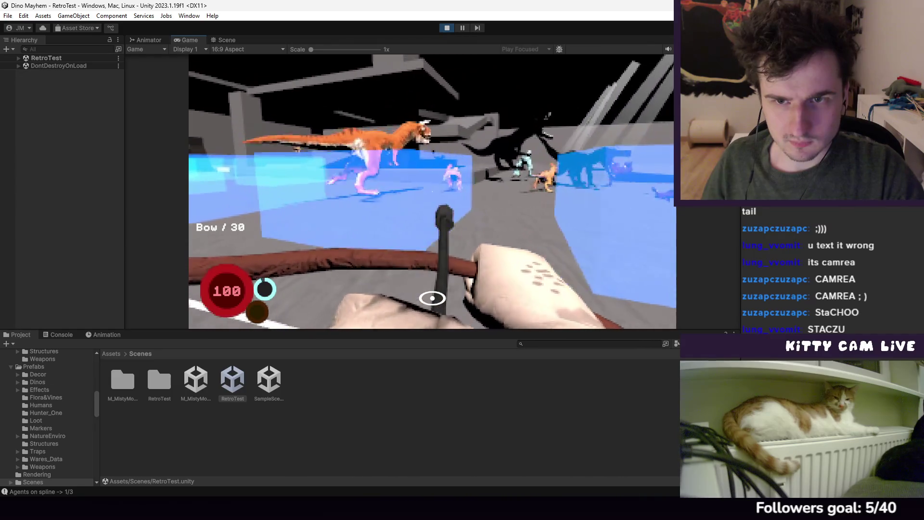
pyautogui.click(432, 298)
pyautogui.click(432, 298)
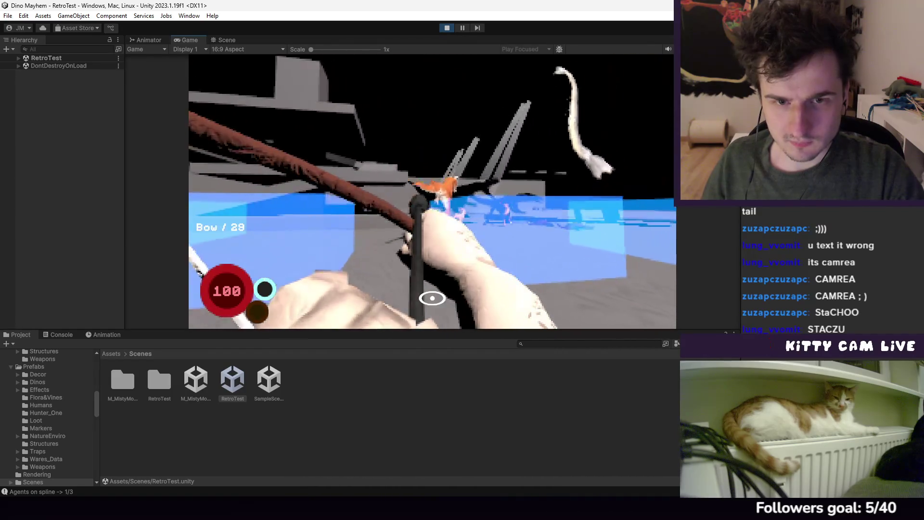
pyautogui.click(432, 298)
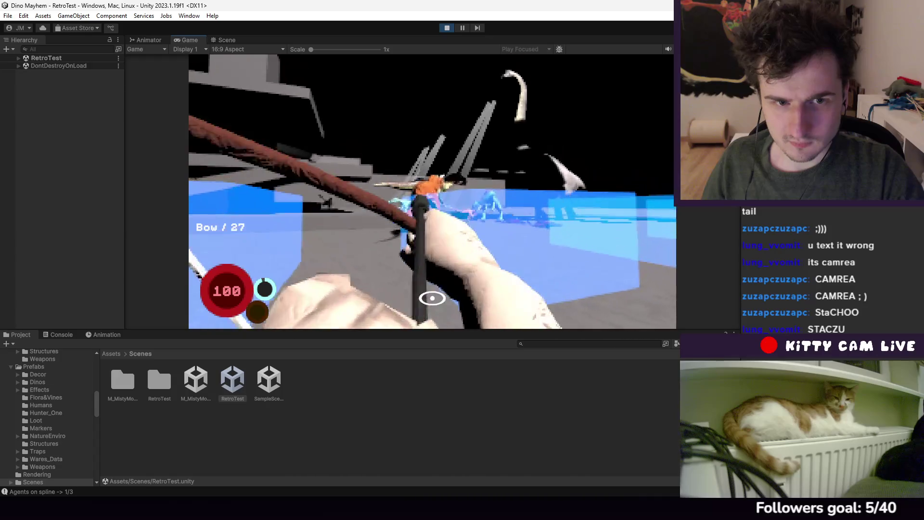
pyautogui.click(432, 297)
pyautogui.click(432, 298)
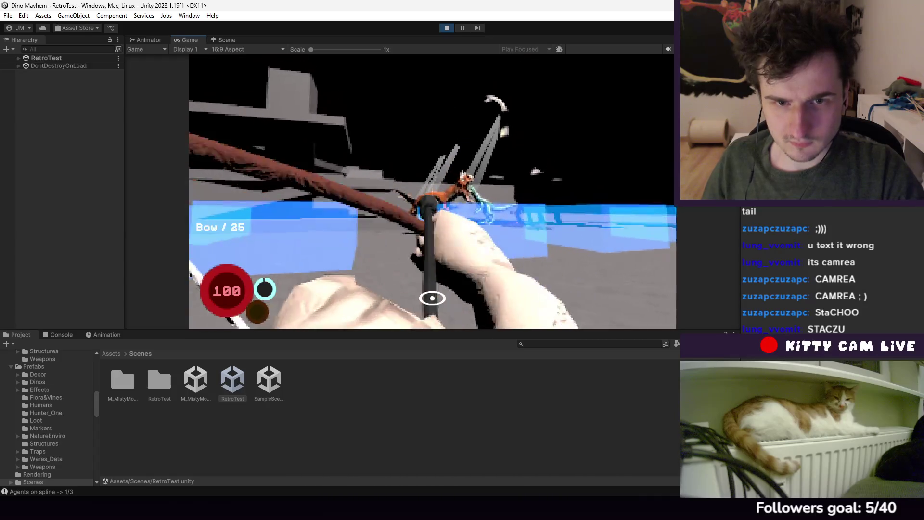
pyautogui.click(432, 297)
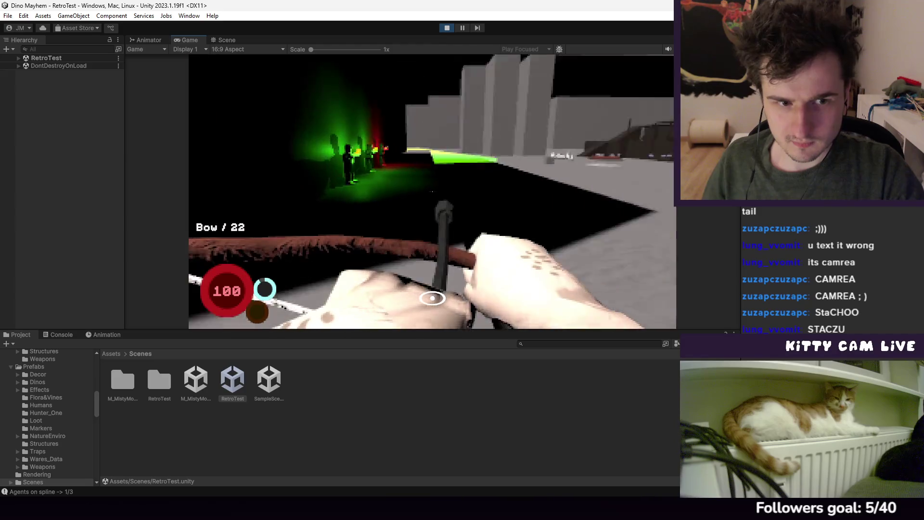
# Cycle weapons and fire, restart again after dying, then scroll to the Spear
pyautogui.scroll(-1, 433, 297)
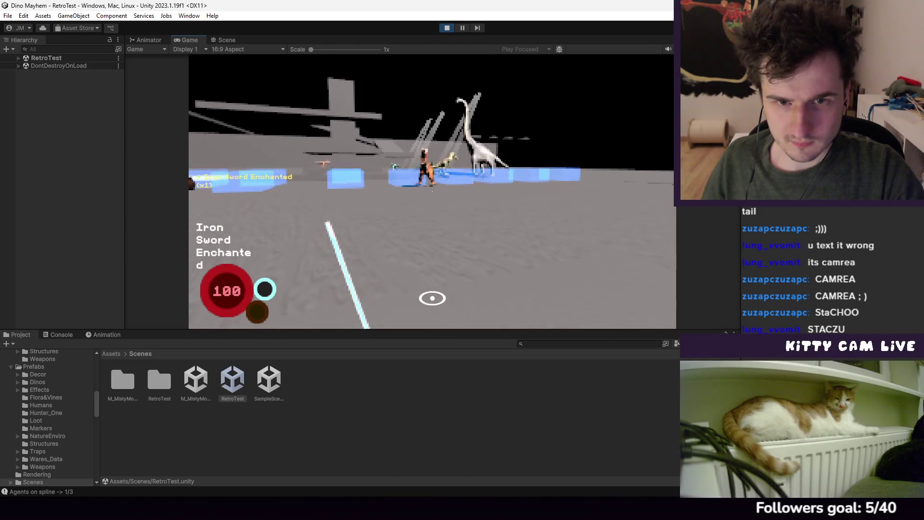
pyautogui.scroll(-1, 432, 298)
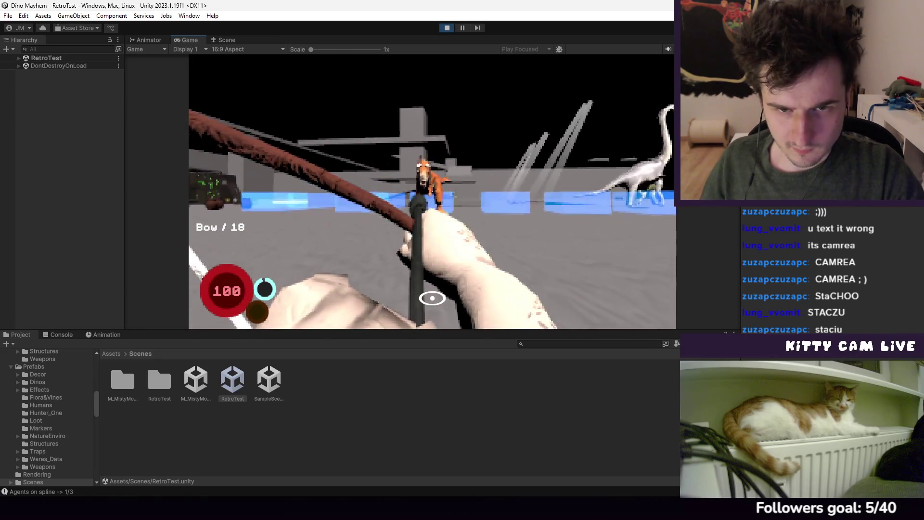
pyautogui.click(432, 191)
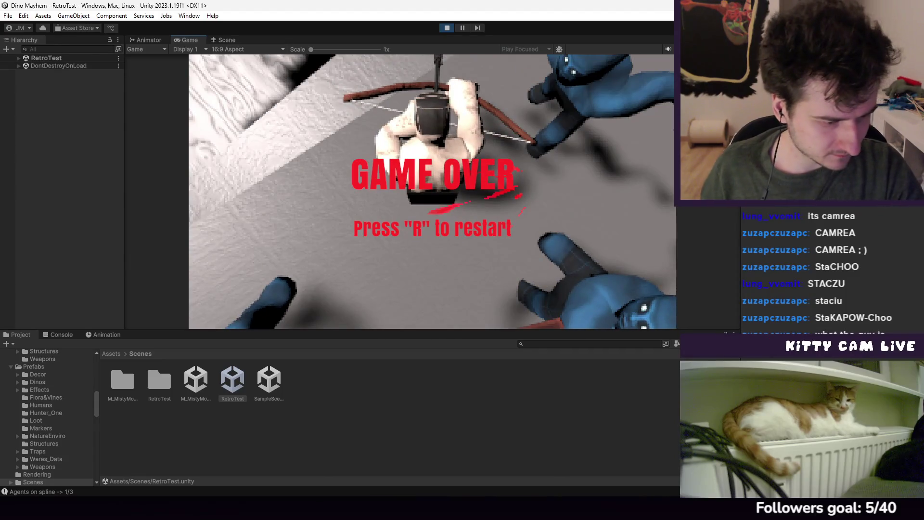
pyautogui.press('r')
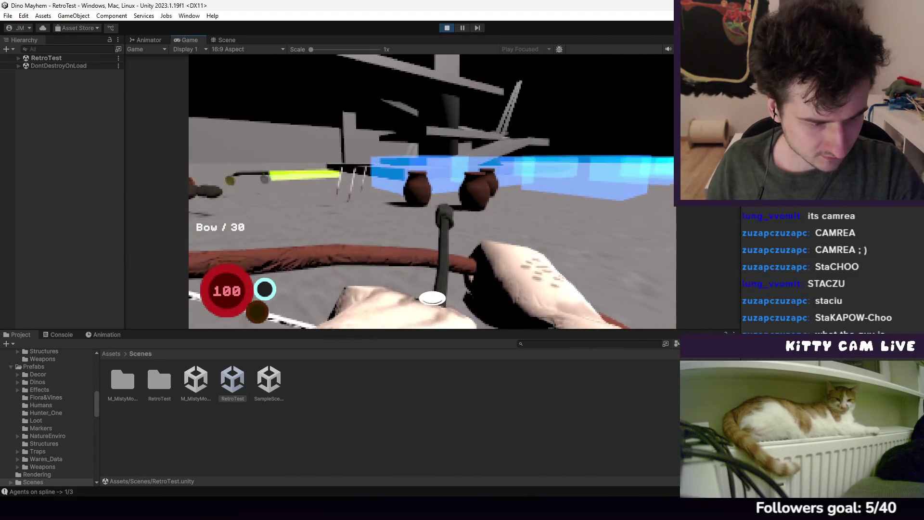
pyautogui.click(431, 191)
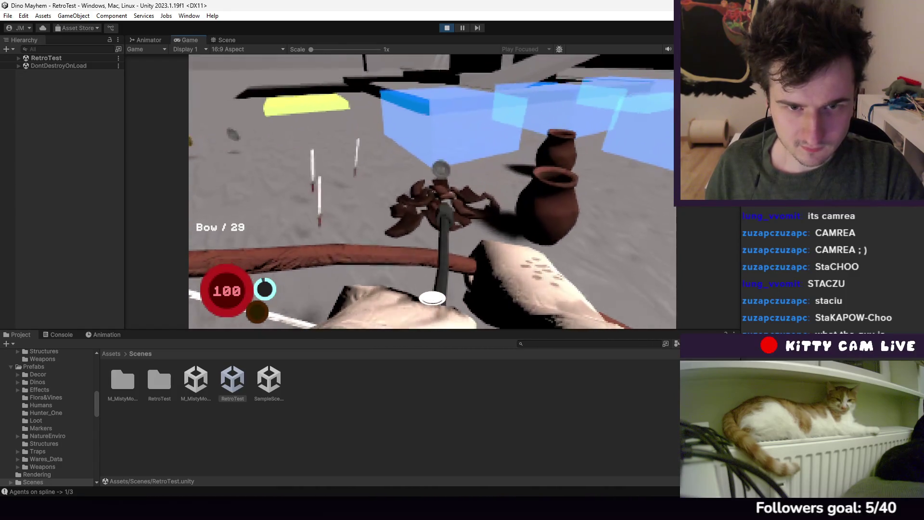
pyautogui.scroll(-1, 432, 191)
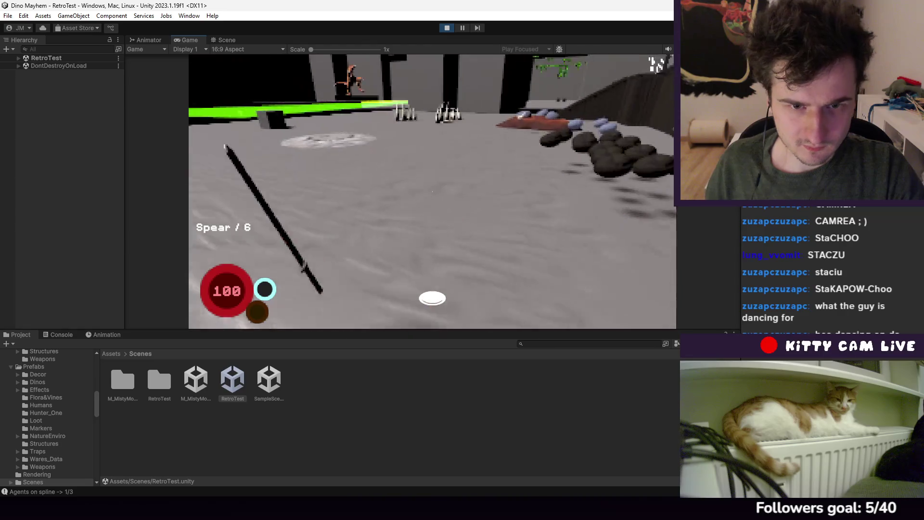
# Equip the Bone Knife from the inventory's weapon items, then close the inventory
pyautogui.press('i')
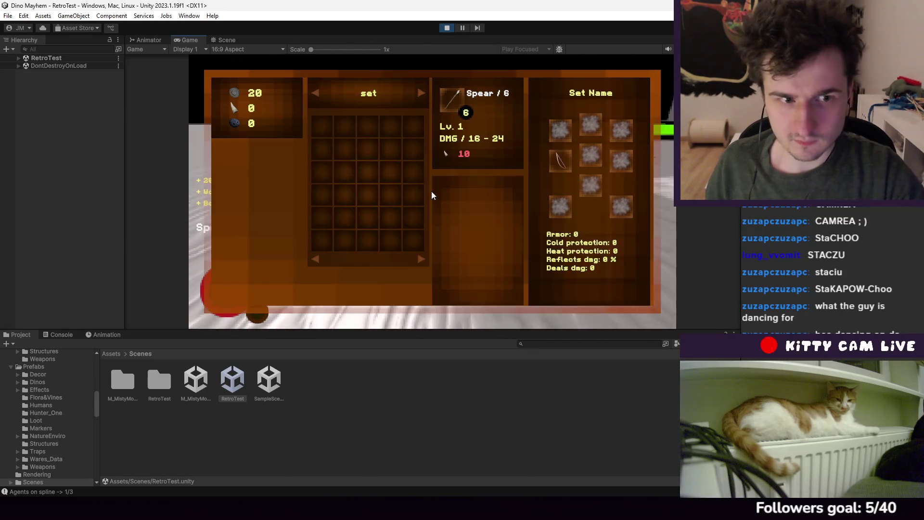
pyautogui.click(421, 93)
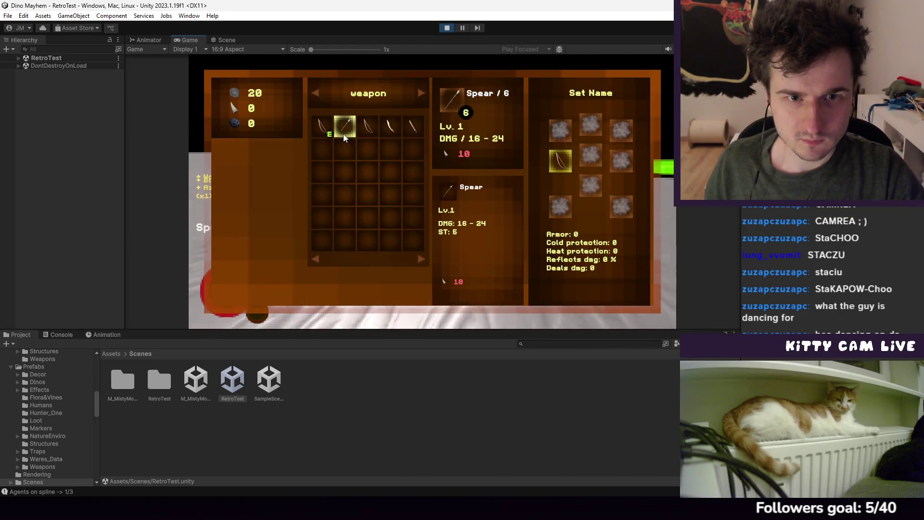
pyautogui.click(391, 127)
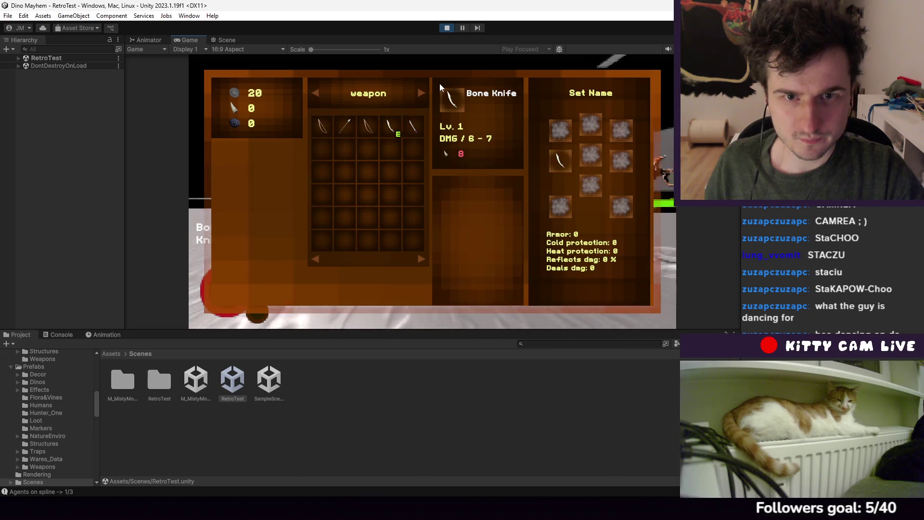
pyautogui.click(421, 93)
pyautogui.press('Tab')
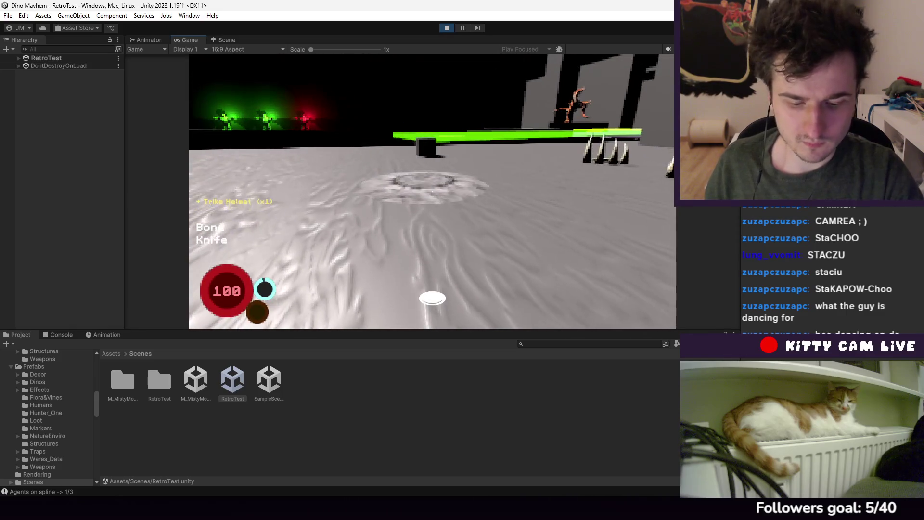
# Assign the Potion of Stamina and the other potions to the radial quick-slot wheel
pyautogui.press('Tab')
pyautogui.moveTo(368, 130)
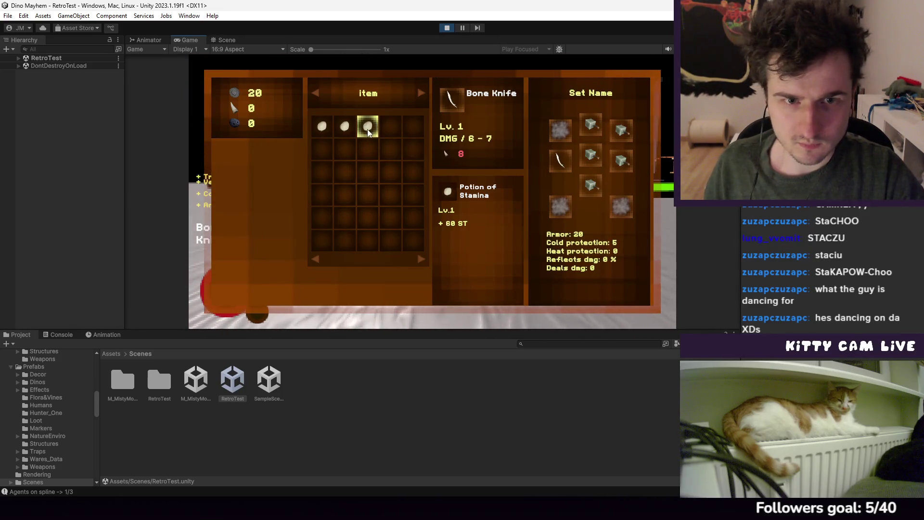
pyautogui.press('e')
pyautogui.click(418, 145)
pyautogui.press('e')
pyautogui.click(442, 158)
pyautogui.press('e')
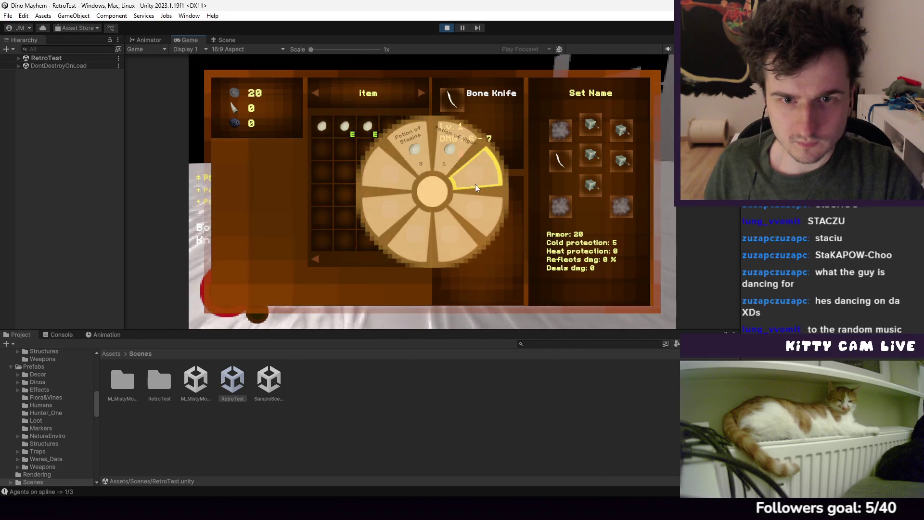
pyautogui.press('e')
# Equip the Azklepian Short Sword and close the inventory
pyautogui.click(421, 93)
pyautogui.click(421, 92)
pyautogui.moveTo(414, 130)
pyautogui.click(420, 96)
pyautogui.click(314, 93)
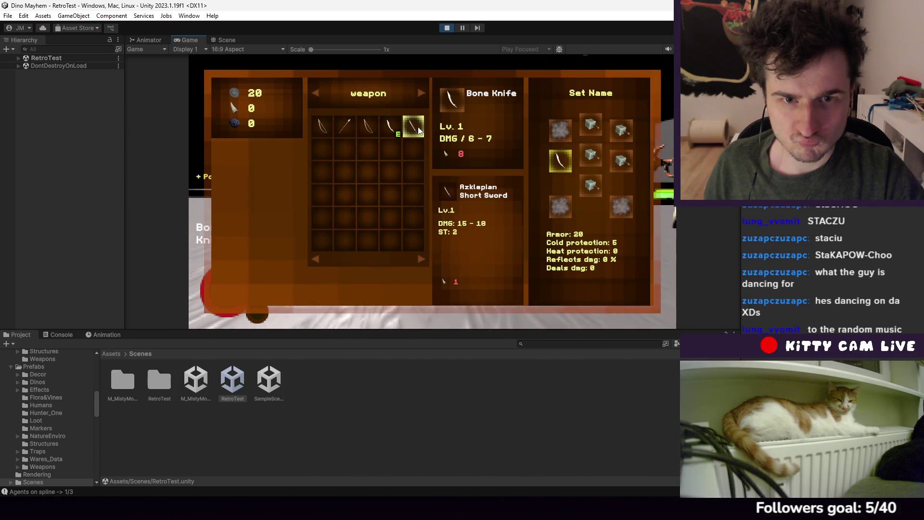
pyautogui.click(420, 93)
pyautogui.moveTo(418, 132)
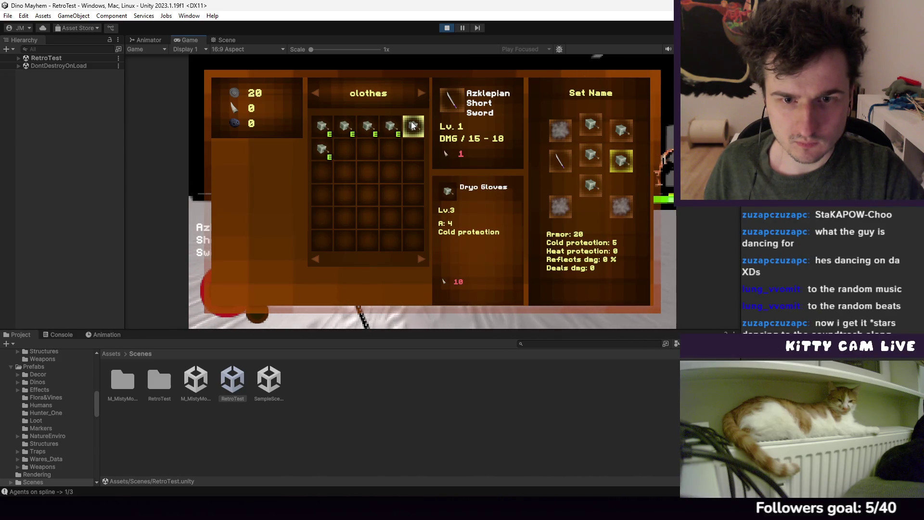
pyautogui.press('Tab')
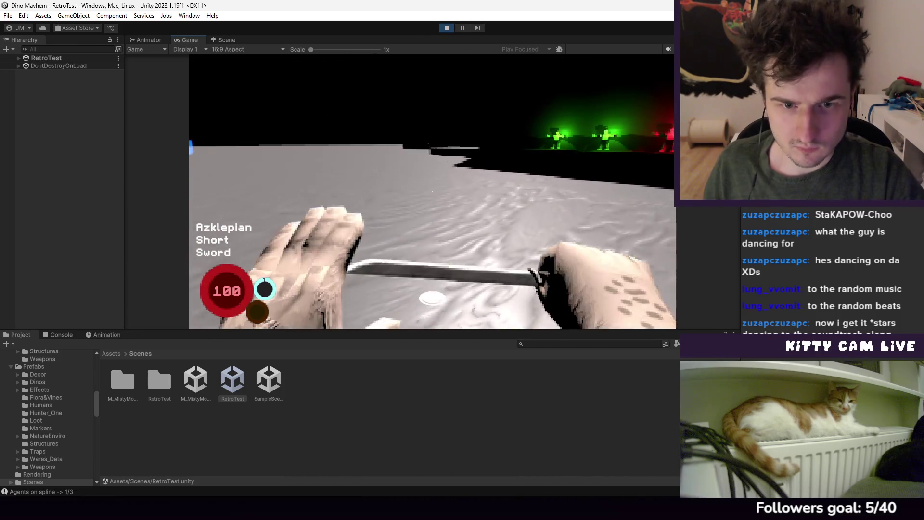
# Swing the Azklepian Short Sword six times, attacking the green dinos on the way into the yellow corridor
pyautogui.click(432, 191)
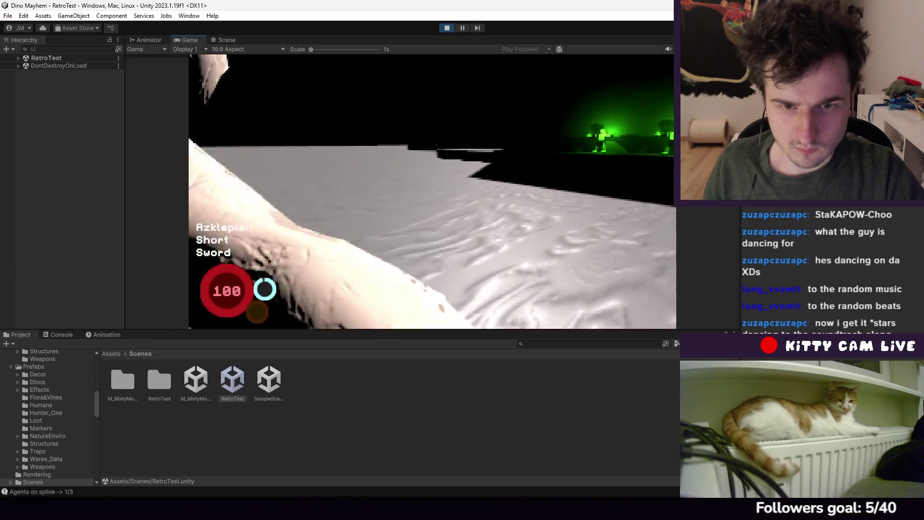
pyautogui.click(432, 191)
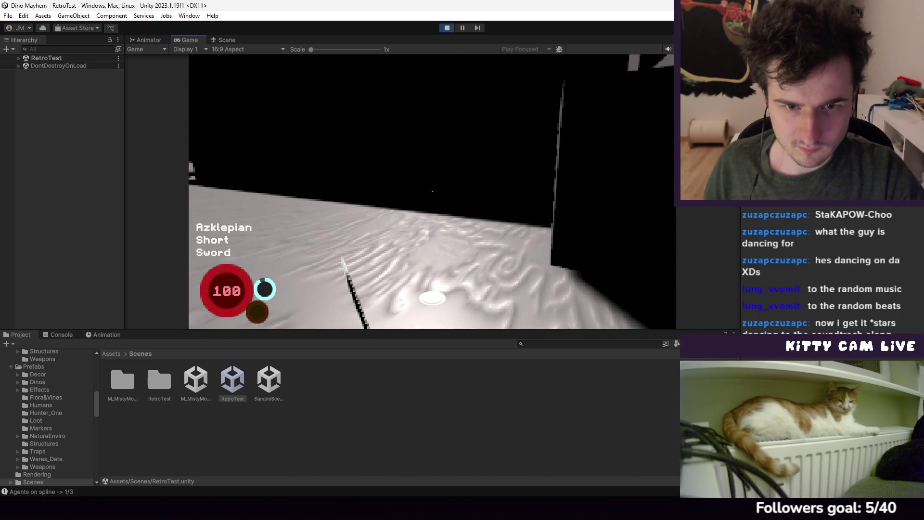
pyautogui.click(432, 191)
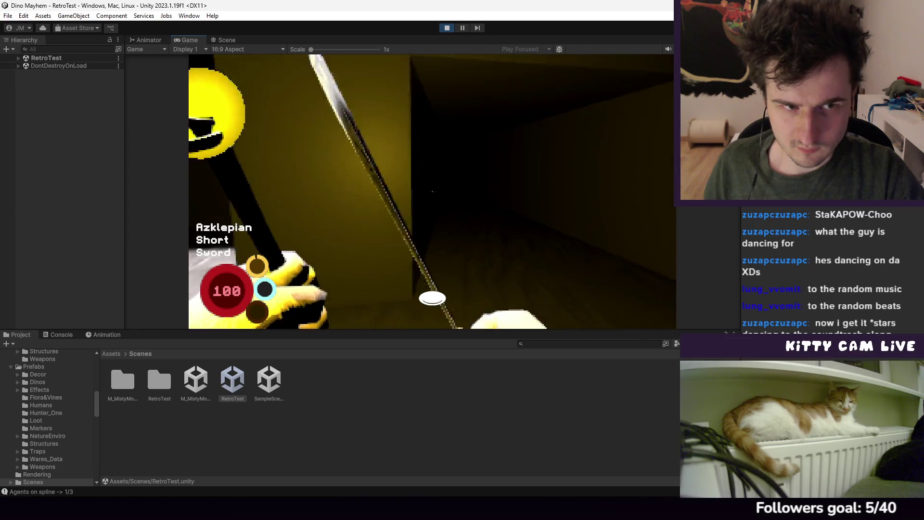
pyautogui.click(432, 192)
pyautogui.click(432, 192)
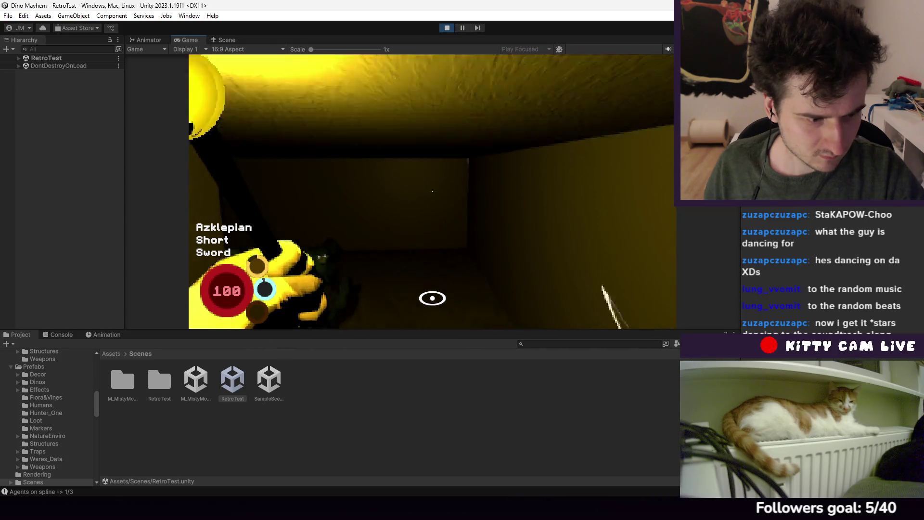
pyautogui.click(432, 192)
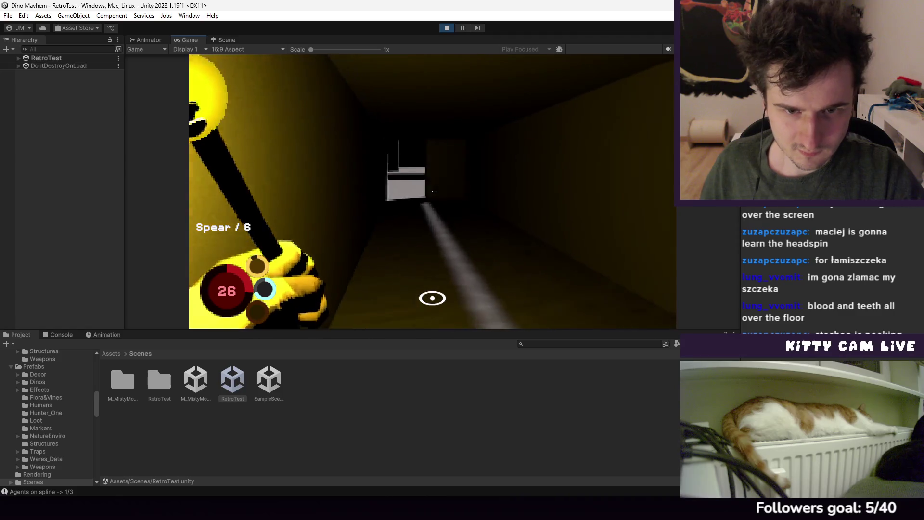
# Walk out of the dark corridor into the grey room and cycle weapons to the Wooden Bow
pyautogui.press('w')
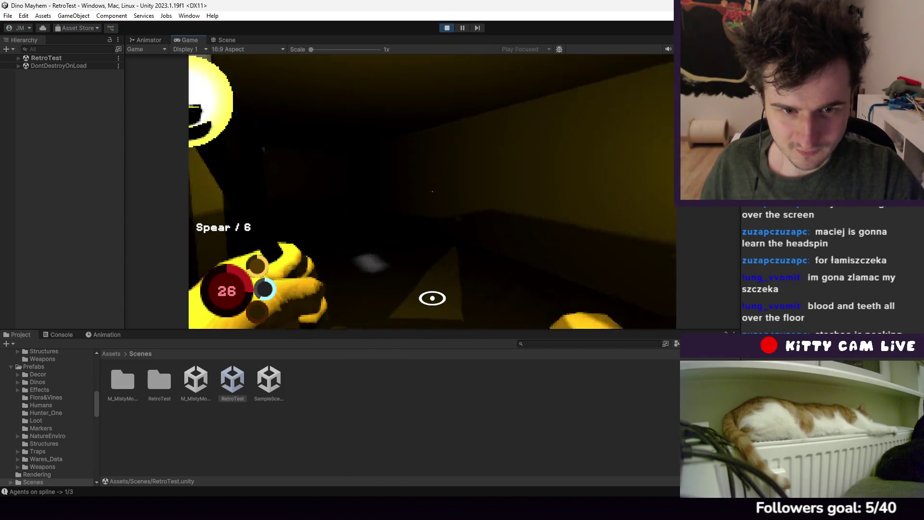
pyautogui.press('w')
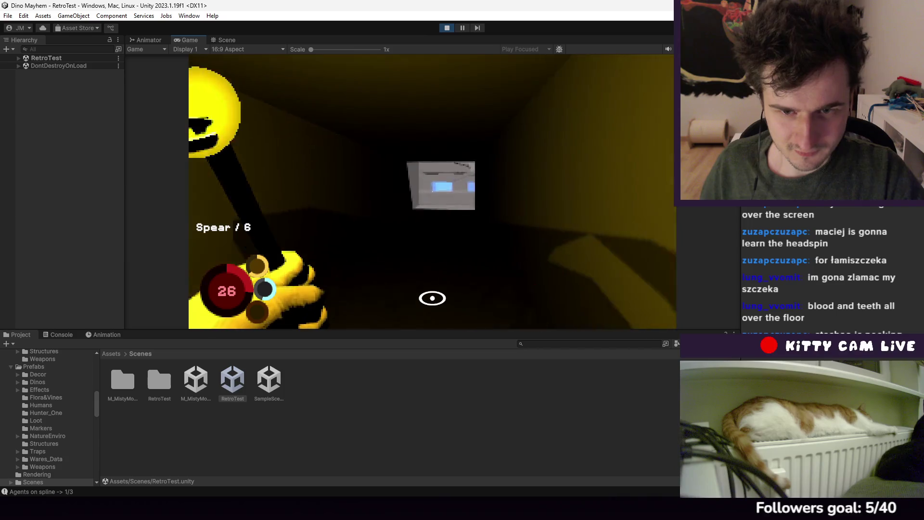
pyautogui.press('w')
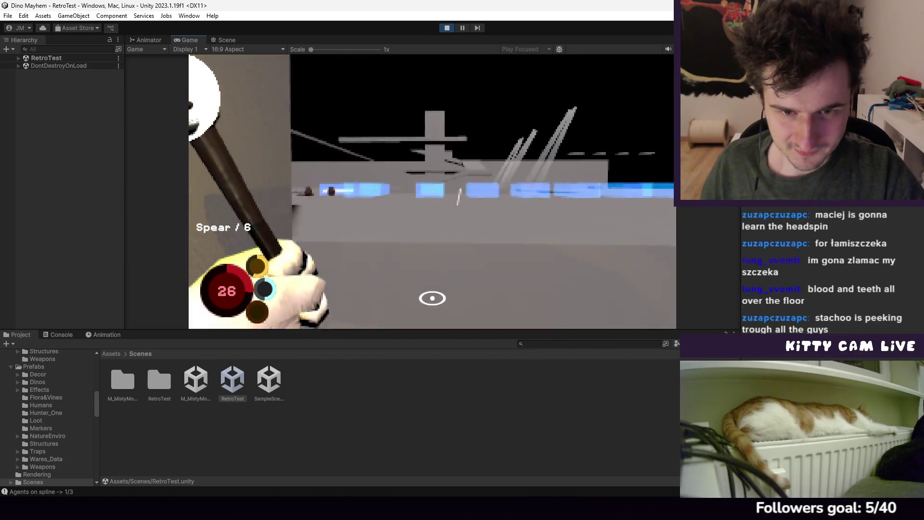
pyautogui.scroll(-1, 432, 191)
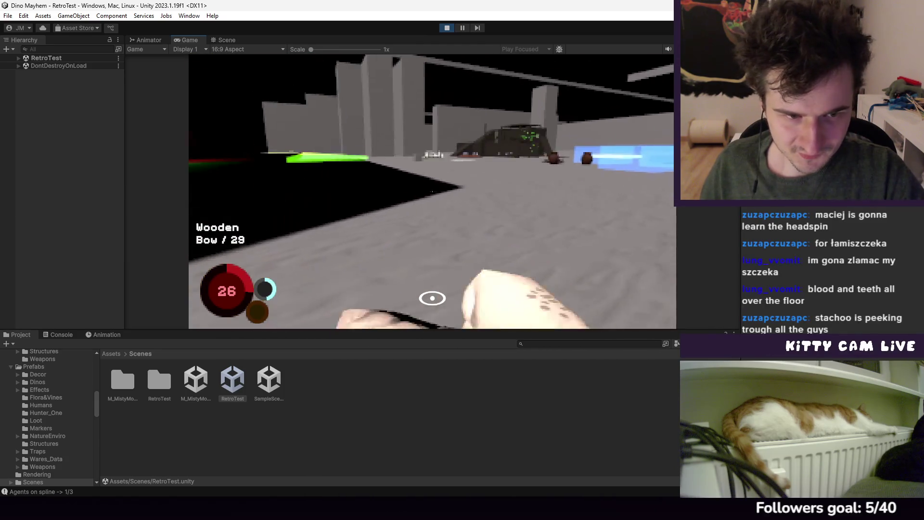
pyautogui.scroll(1, 432, 192)
pyautogui.scroll(-1, 432, 192)
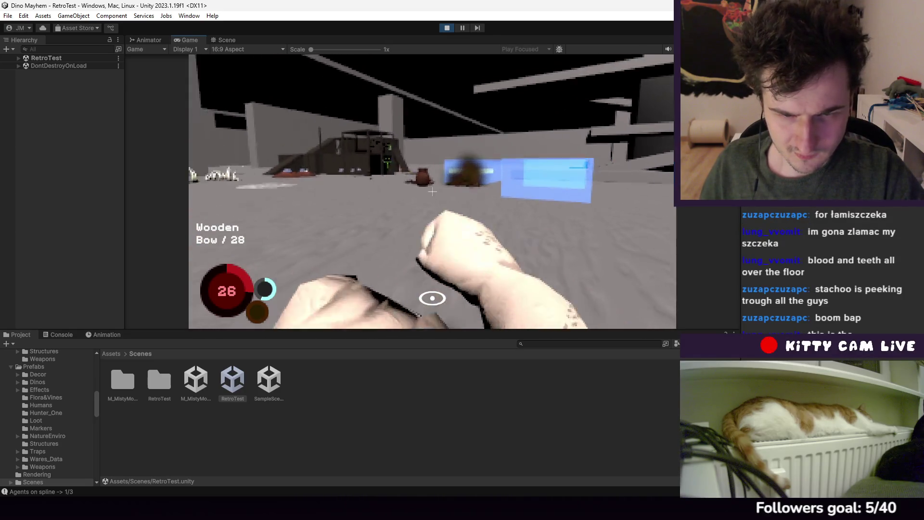
pyautogui.scroll(-2, 432, 191)
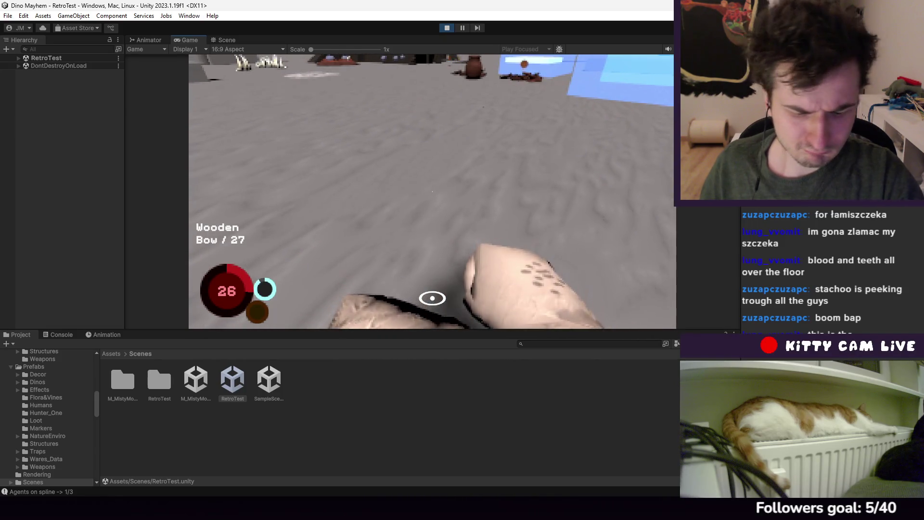
pyautogui.press('Tab')
# Equip the Iron Sword Enchanted, then swap to the Wooden Bow and close the inventory
pyautogui.click(421, 93)
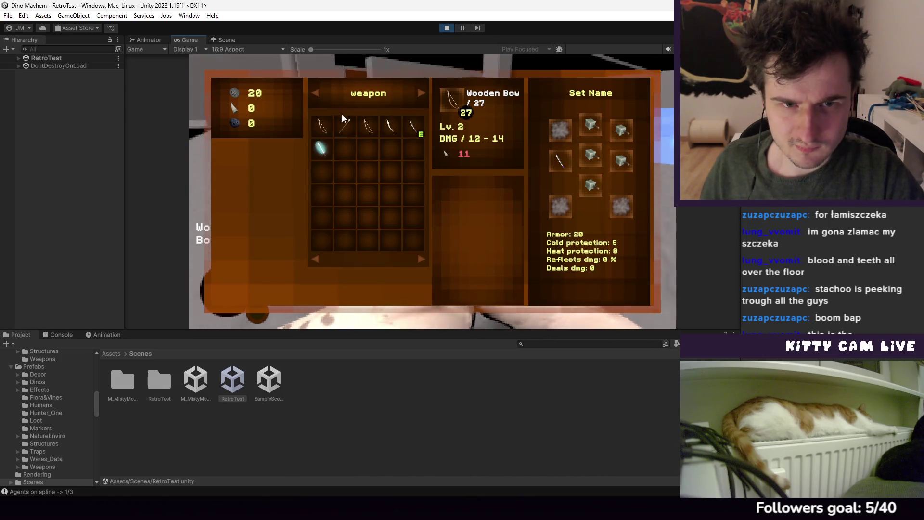
pyautogui.click(321, 148)
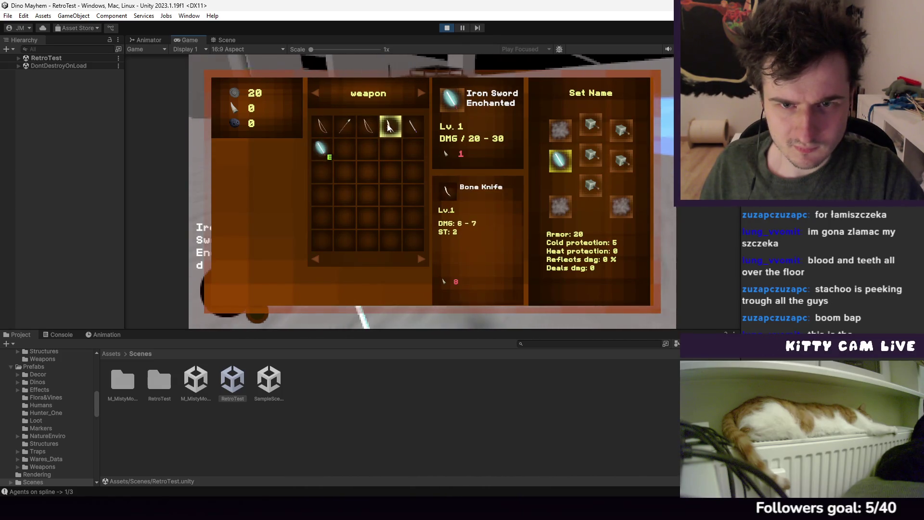
pyautogui.click(368, 126)
pyautogui.click(322, 126)
pyautogui.press('Tab')
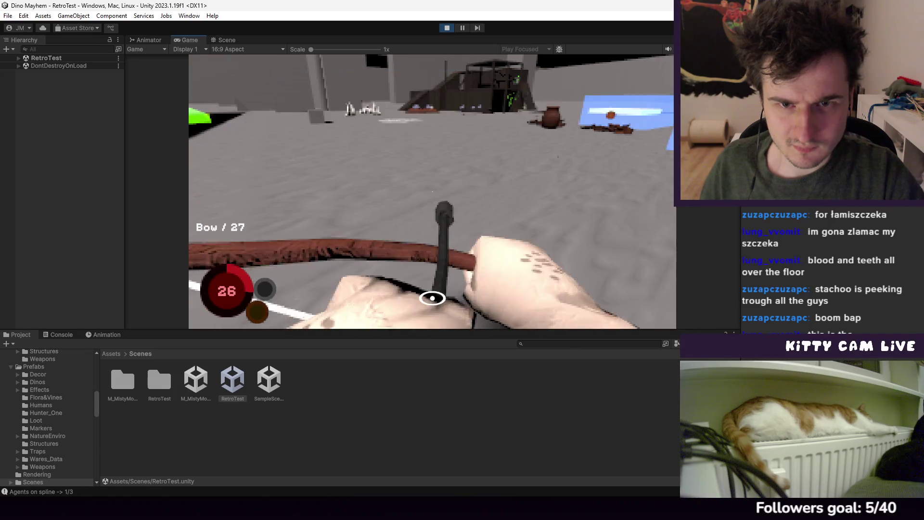
# Fire three arrows toward the structure, checking the weapon inventory between shots
pyautogui.click(432, 192)
pyautogui.press('Tab')
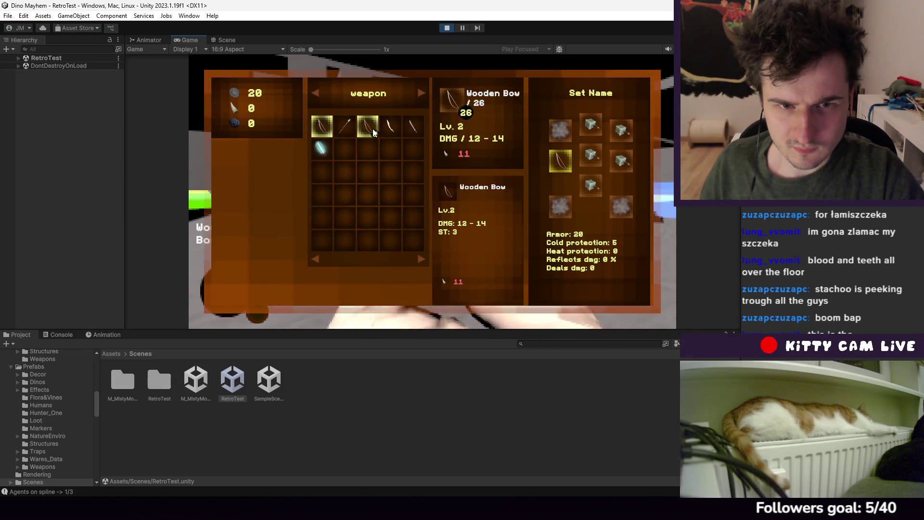
pyautogui.press('Tab')
pyautogui.click(432, 191)
pyautogui.press('Tab')
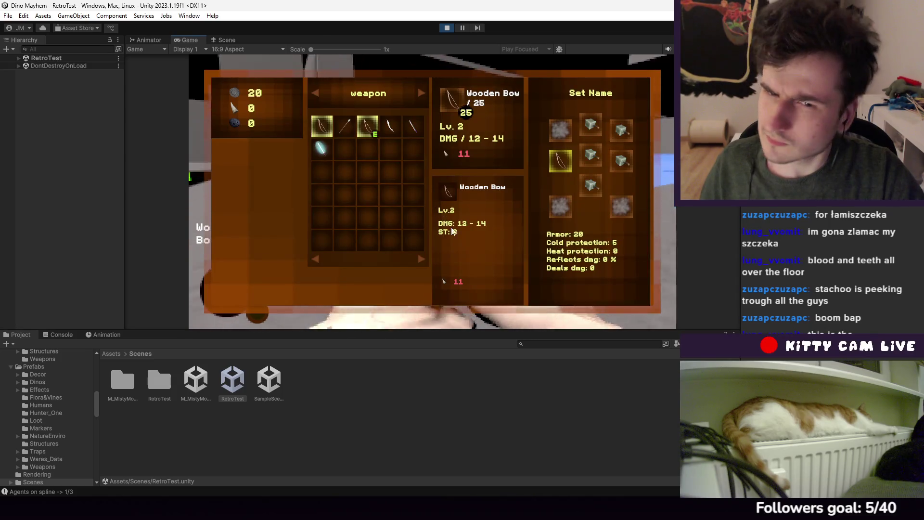
pyautogui.press('Tab')
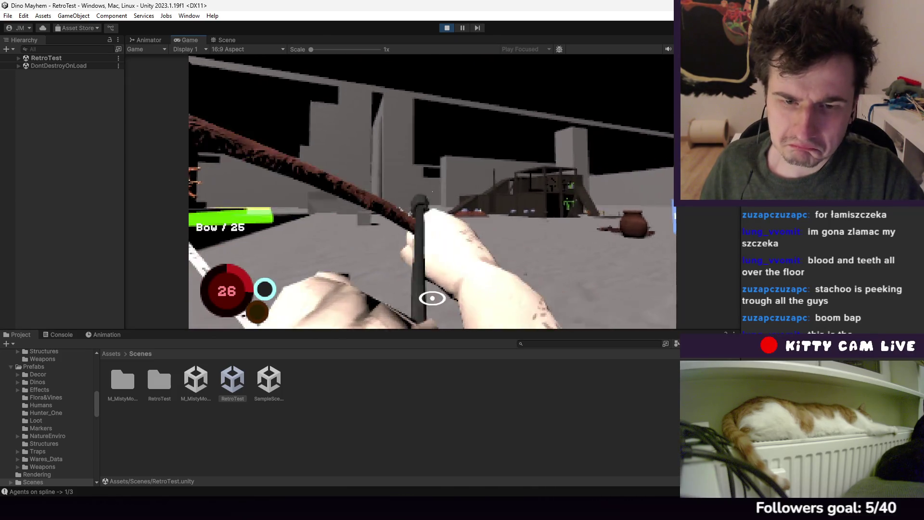
pyautogui.click(432, 191)
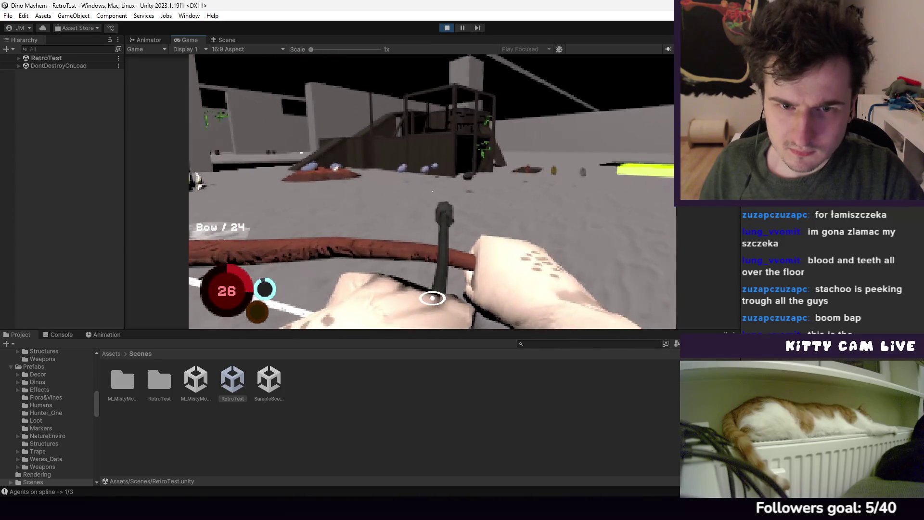
# Walk past the red egg nest to the black vase and smash it for coins
pyautogui.press('w')
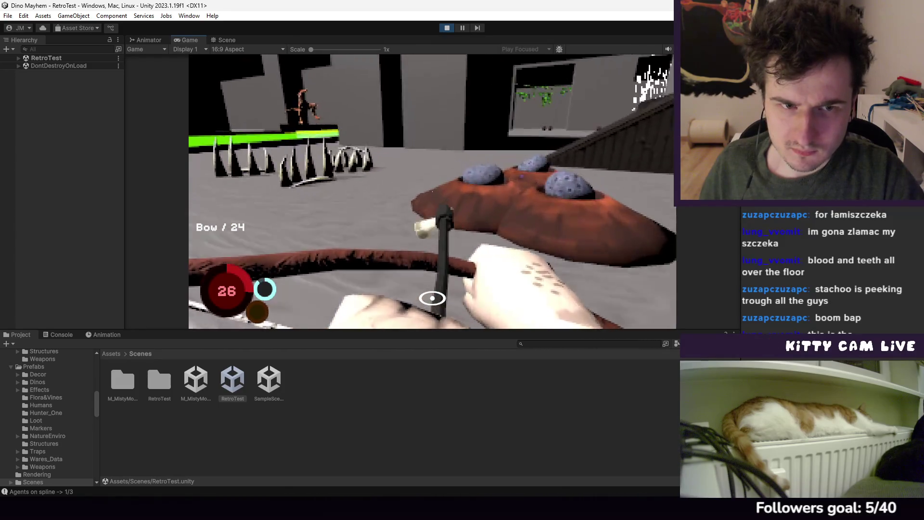
pyautogui.press('Tab')
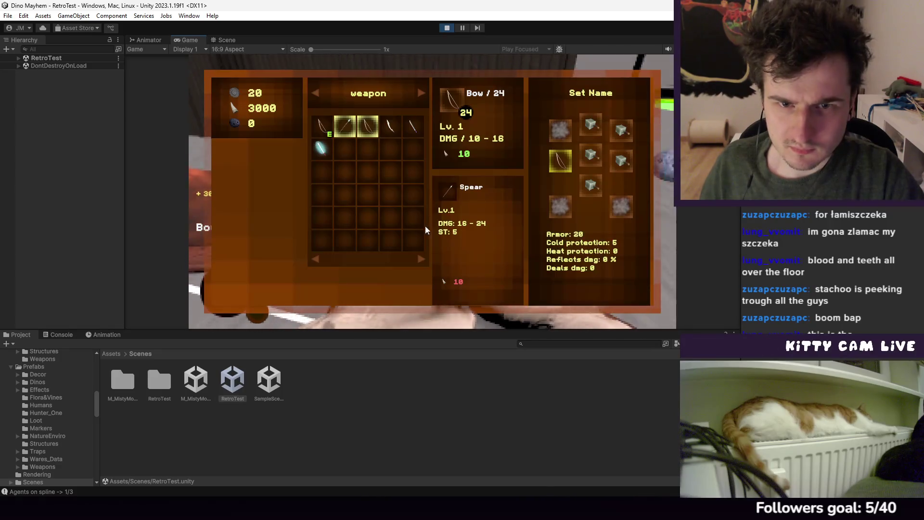
pyautogui.press('Tab')
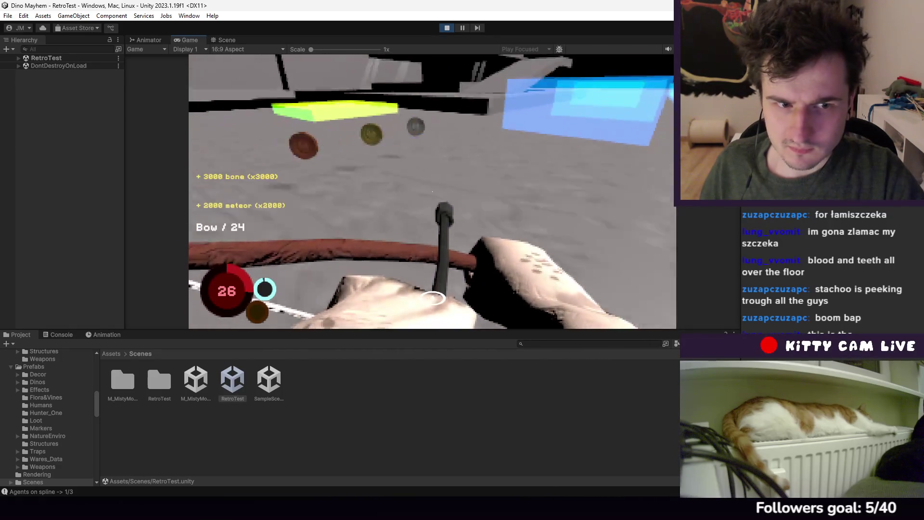
pyautogui.press('w')
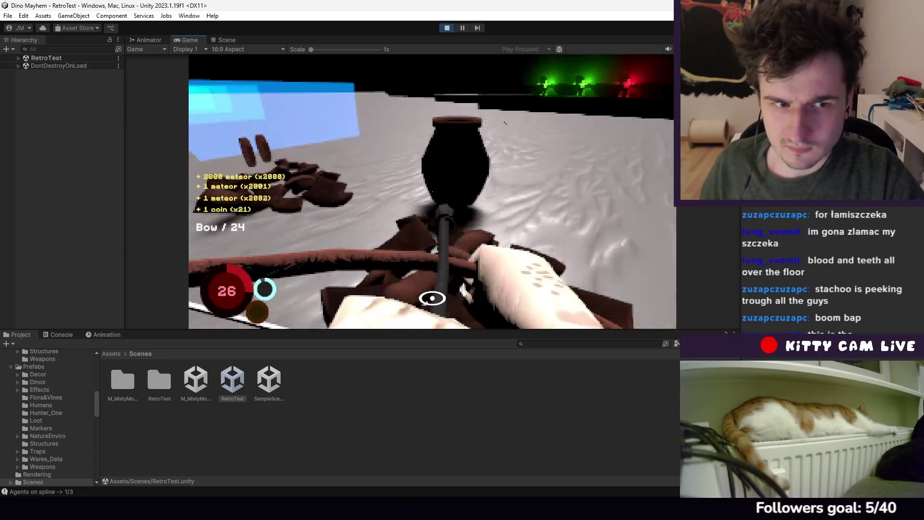
pyautogui.click(432, 298)
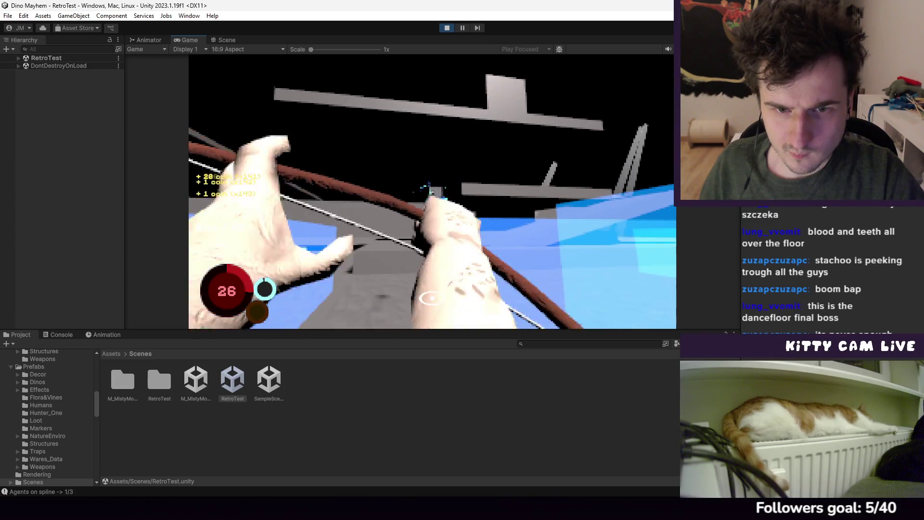
# Restart after the game over, fire an arrow, then switch to the spear and throw it
pyautogui.click(432, 298)
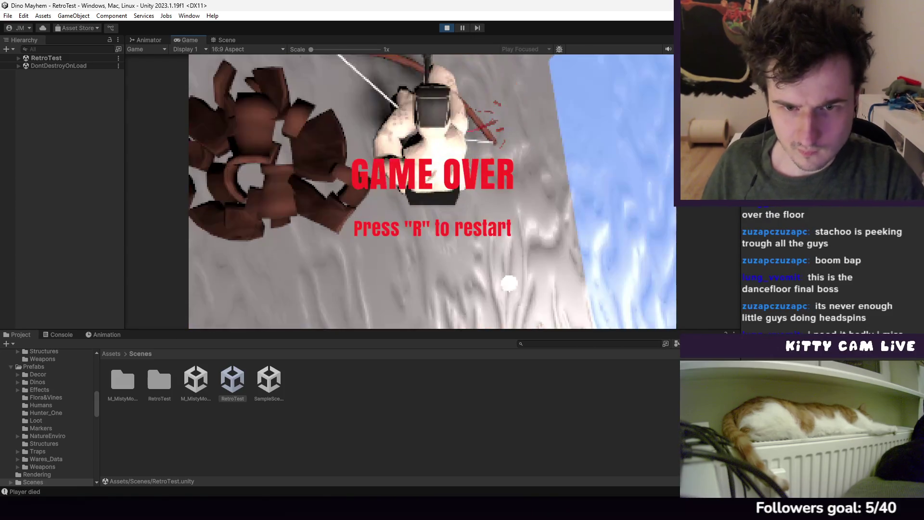
pyautogui.press('r')
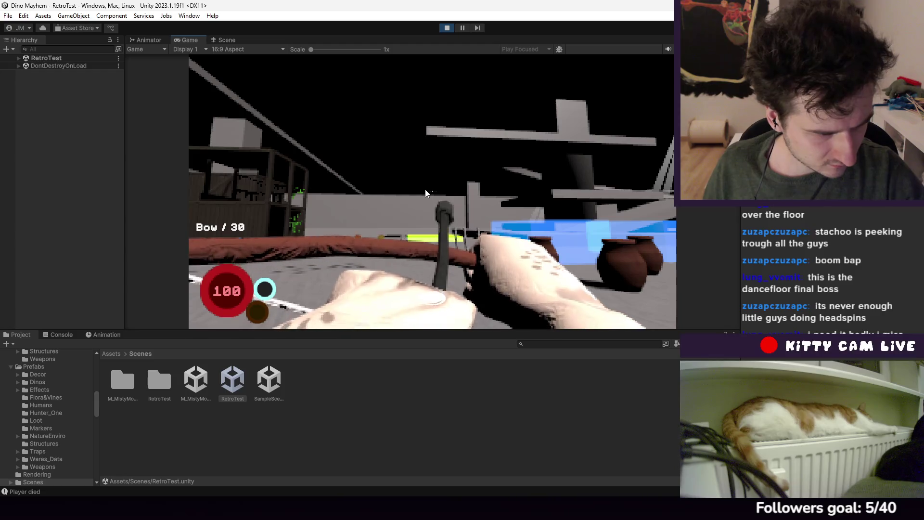
pyautogui.click(432, 299)
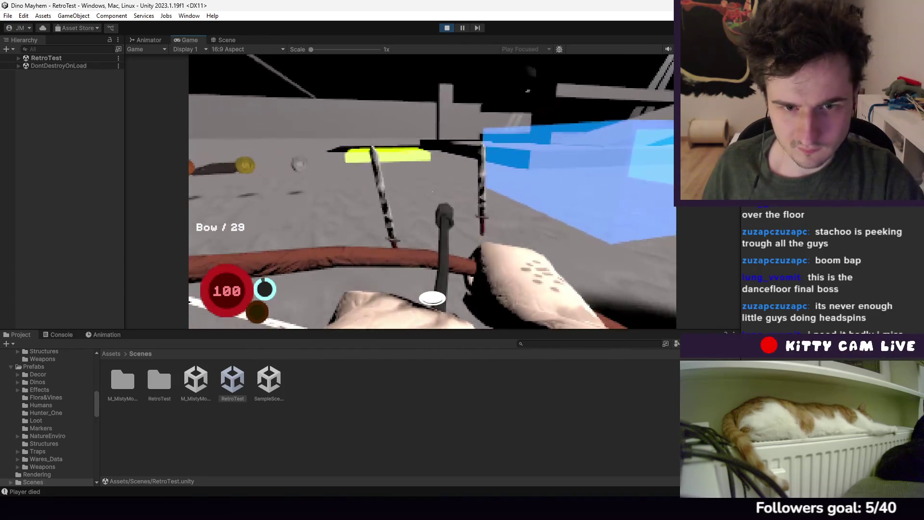
pyautogui.scroll(-1, 432, 193)
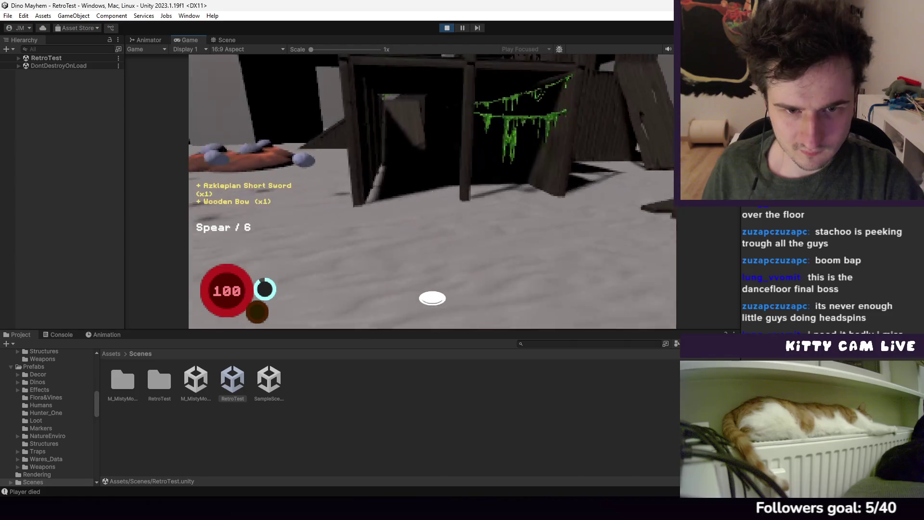
pyautogui.click(432, 298)
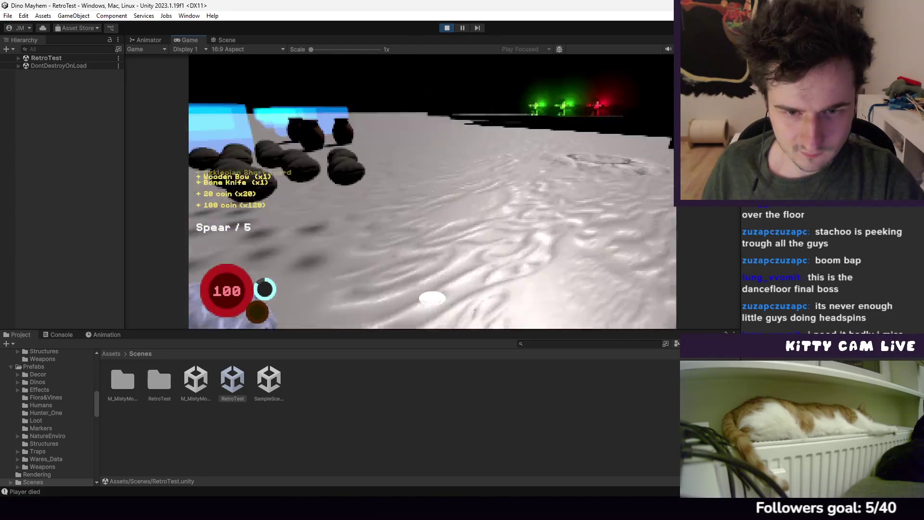
# Approach the blue structure and throw spears at the raptor, then retrieve the fallen spear
pyautogui.press('w')
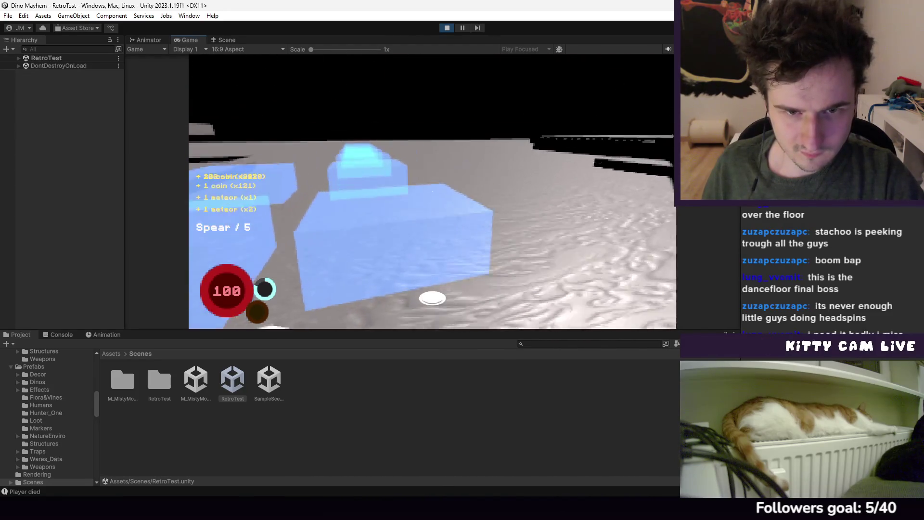
pyautogui.rightClick(432, 298)
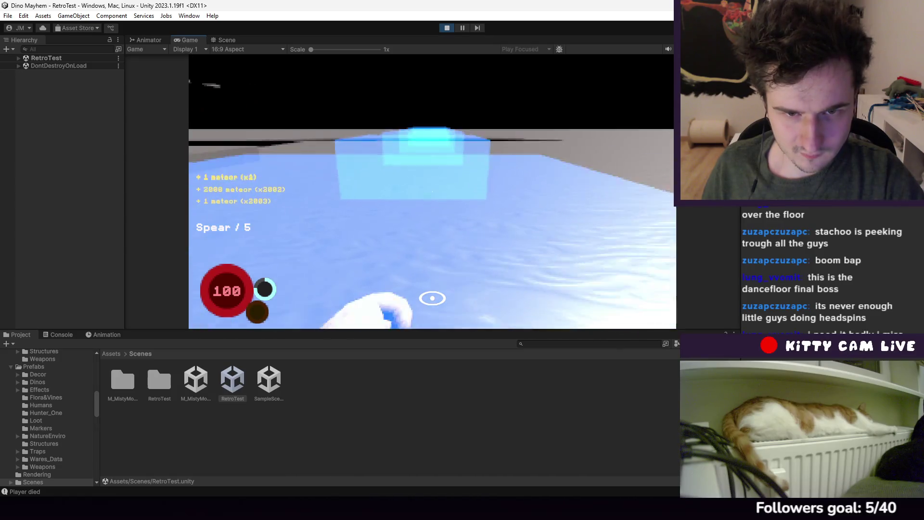
pyautogui.press('s')
pyautogui.press('w')
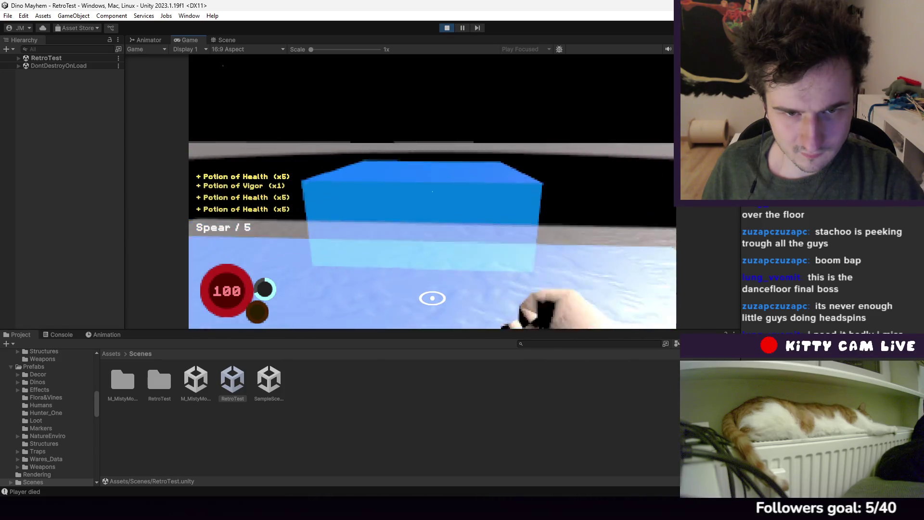
pyautogui.moveTo(432, 298)
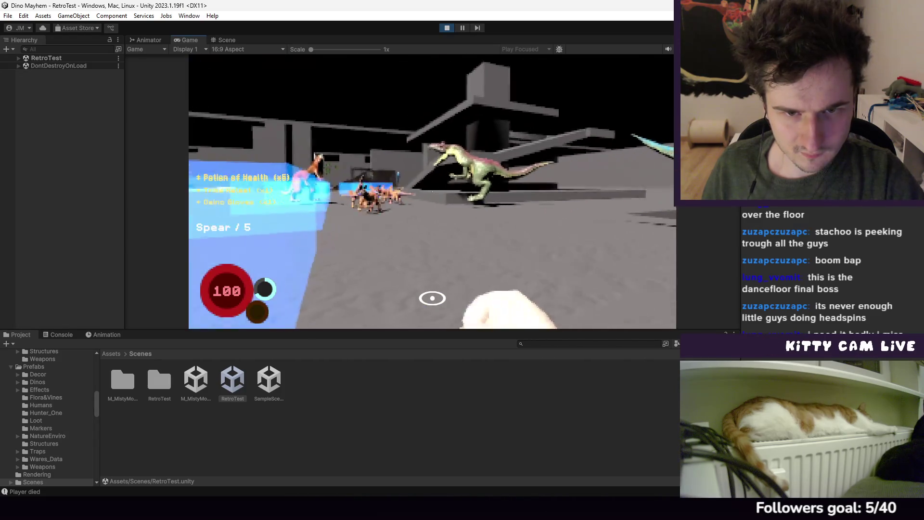
pyautogui.click(432, 298)
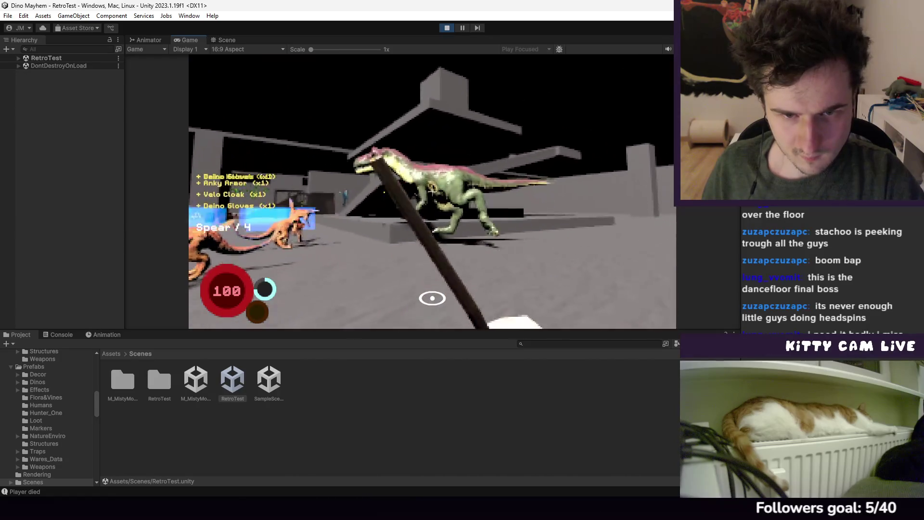
pyautogui.click(432, 299)
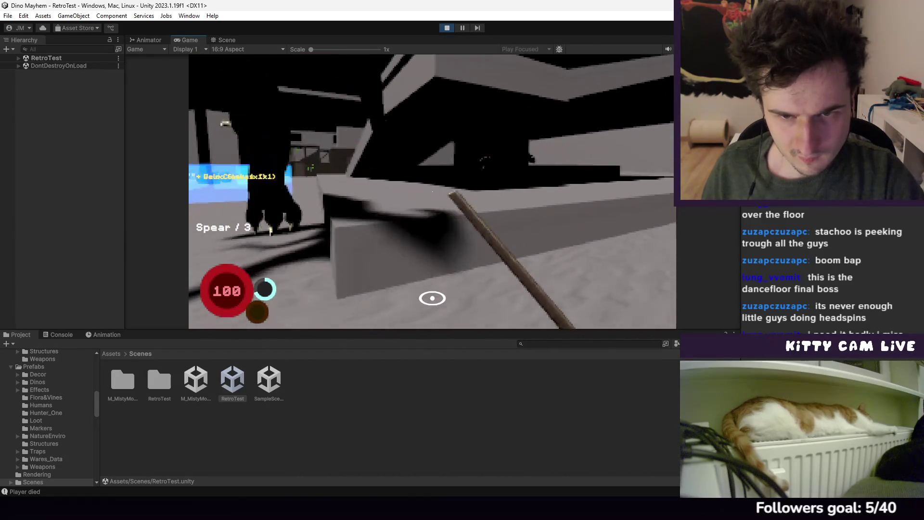
pyautogui.click(432, 191)
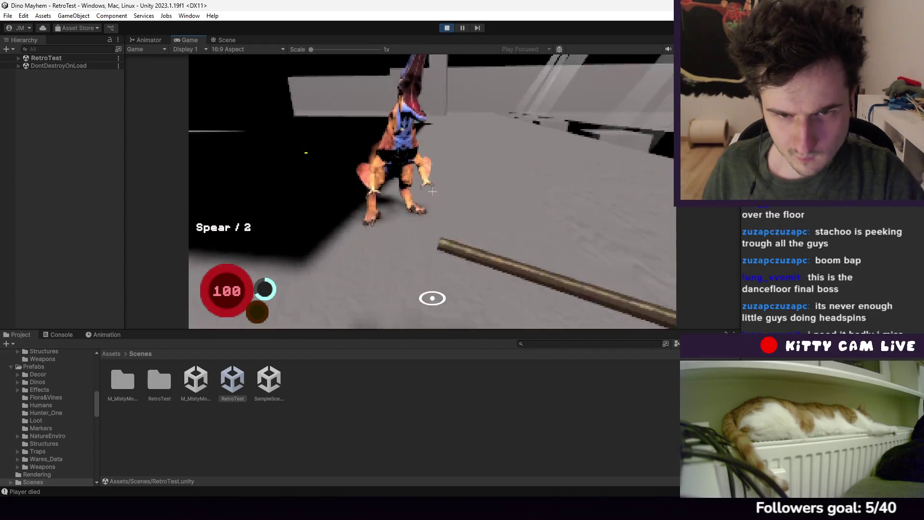
pyautogui.press('w')
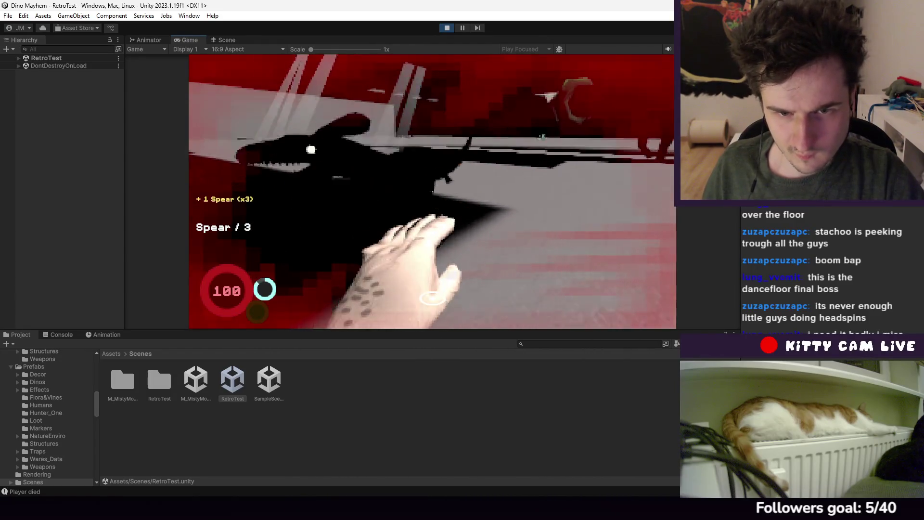
# Attack the raptor and enemies with the short sword, then the Bone Knife near the vases
pyautogui.scroll(-1, 432, 192)
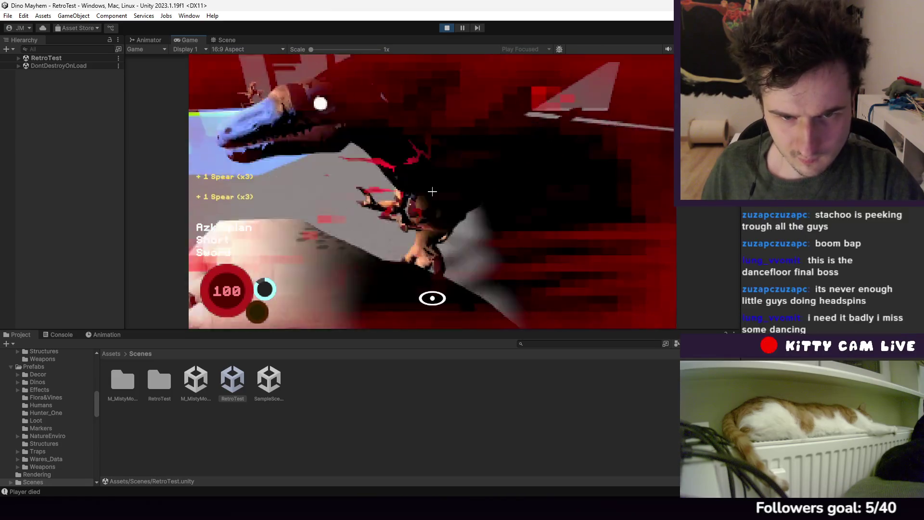
pyautogui.click(432, 192)
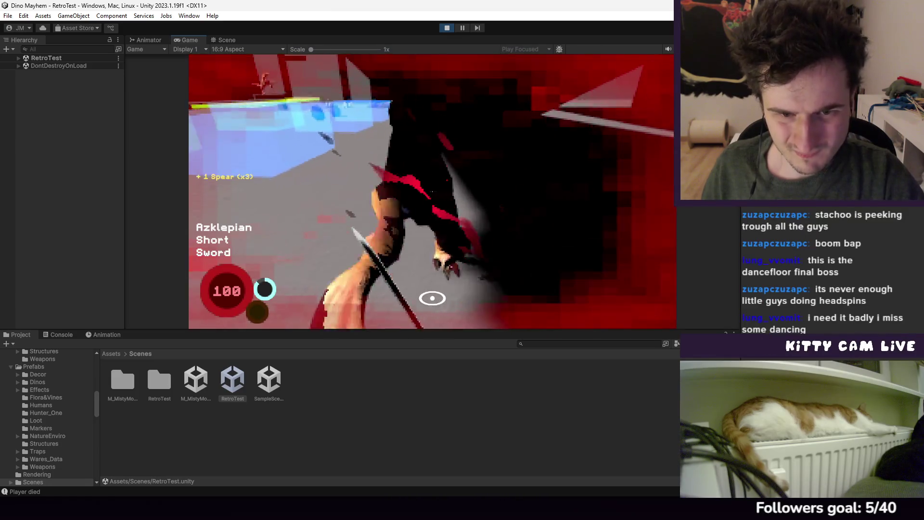
pyautogui.click(432, 191)
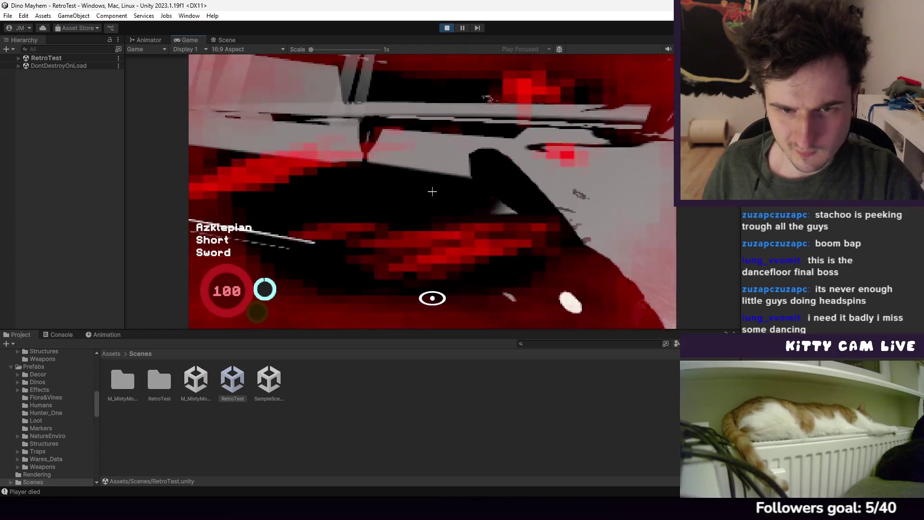
pyautogui.click(432, 192)
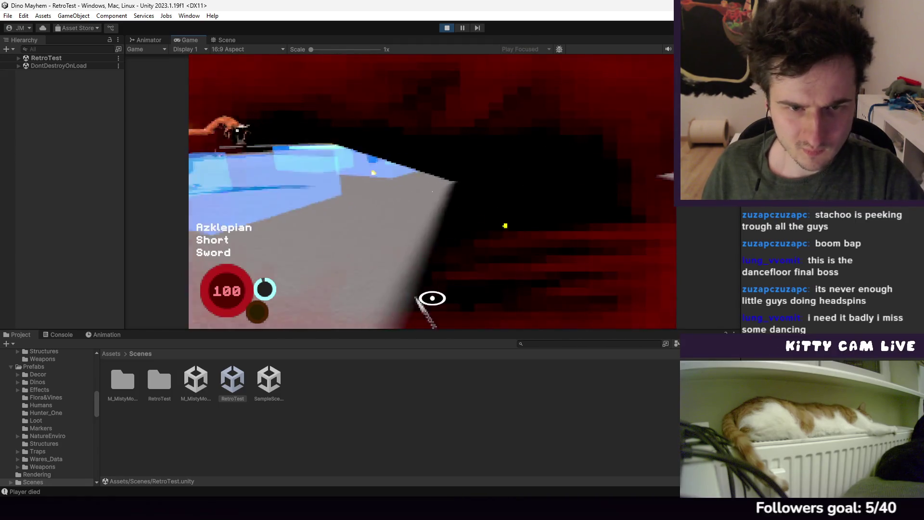
pyautogui.click(432, 192)
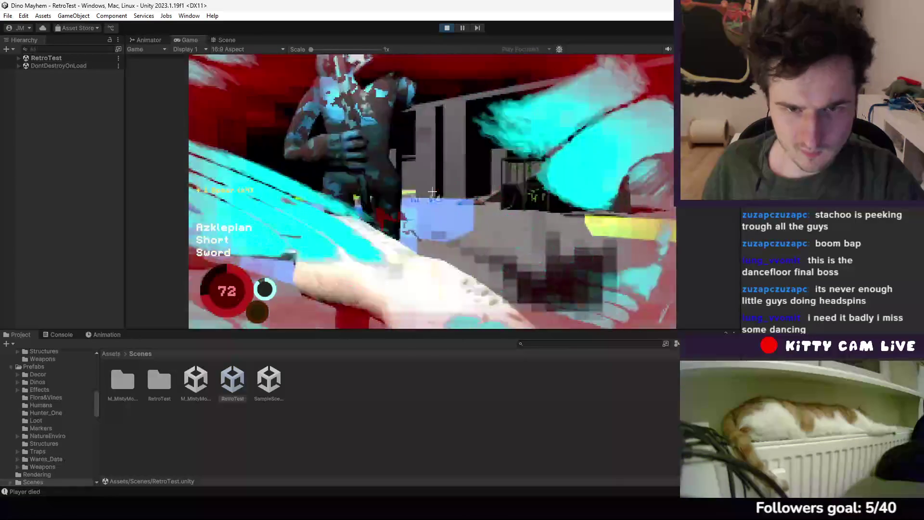
pyautogui.click(432, 192)
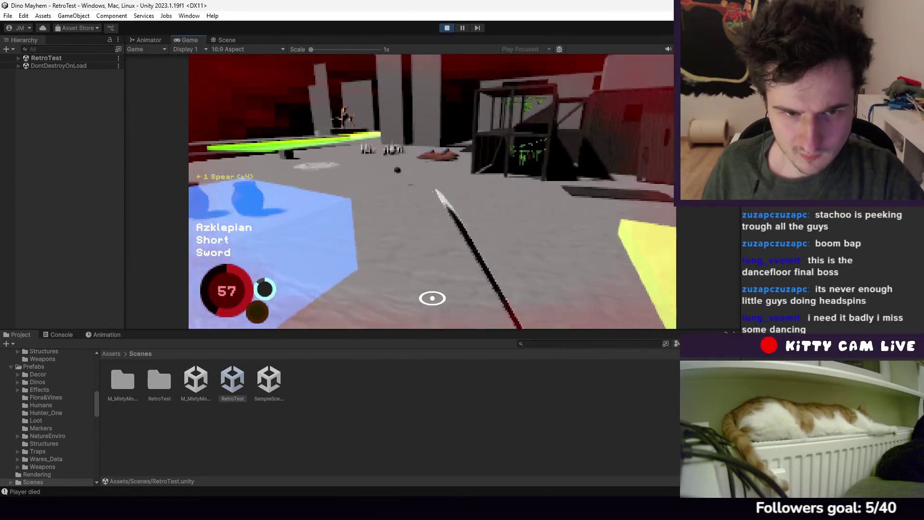
pyautogui.press('w')
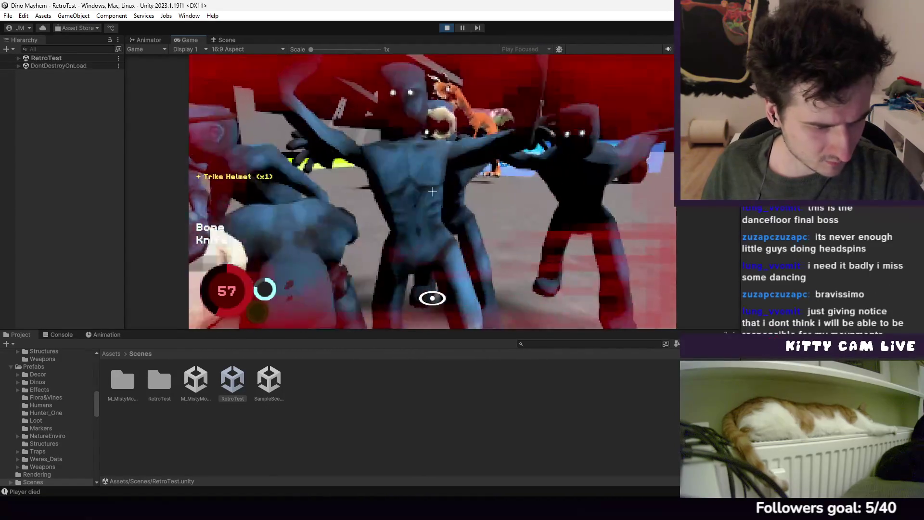
pyautogui.click(432, 192)
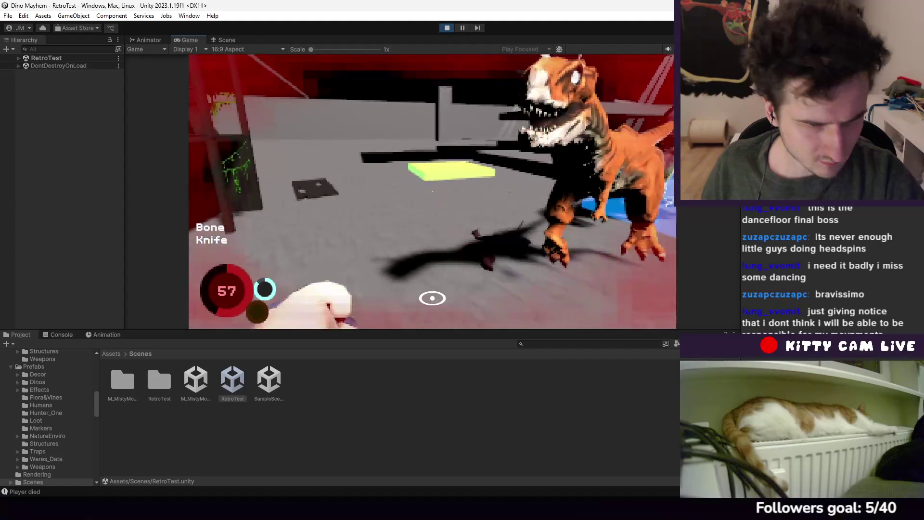
pyautogui.click(432, 192)
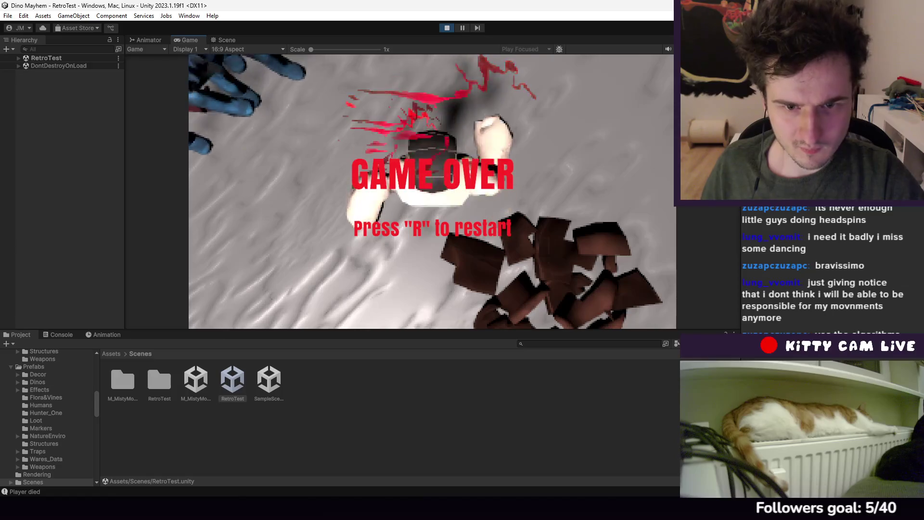
# Restart the game, pick up the bone daggers, and equip the Bone Dagger
pyautogui.press('r')
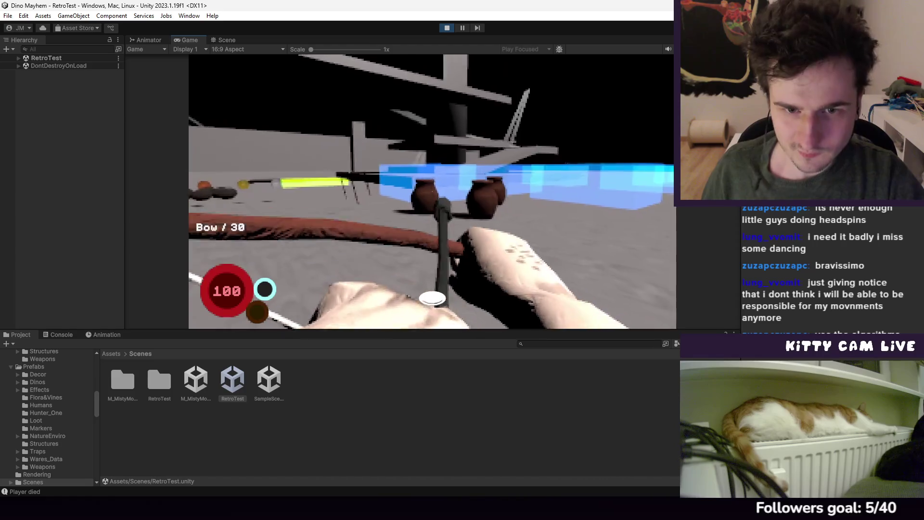
pyautogui.click(431, 191)
pyautogui.press('w')
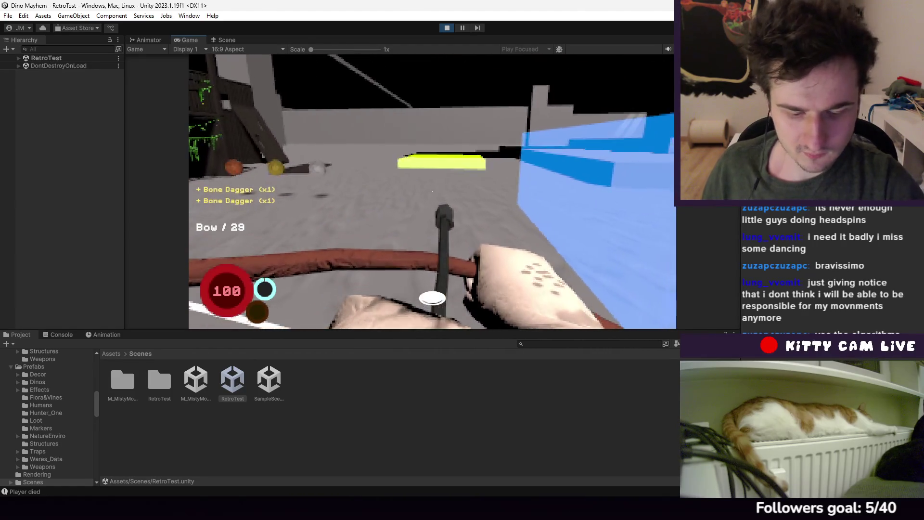
pyautogui.press('i')
pyautogui.moveTo(341, 135)
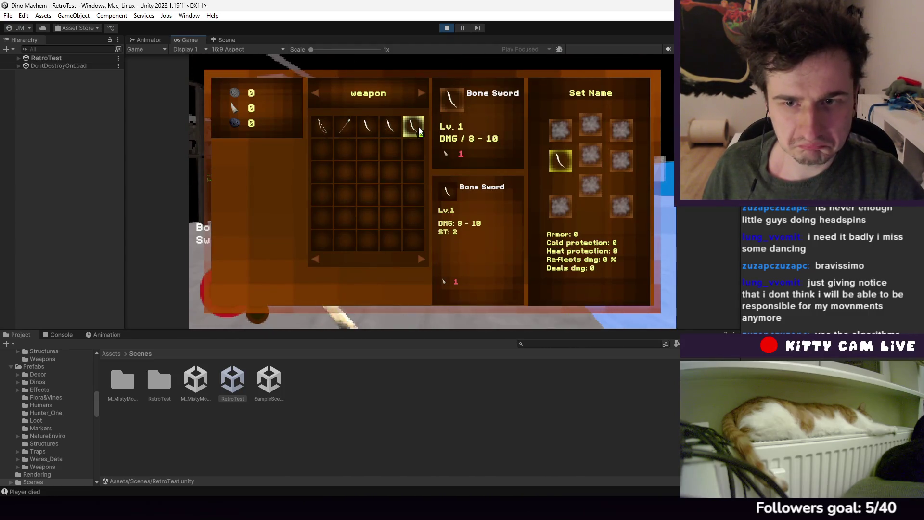
pyautogui.press('i')
pyautogui.press('i')
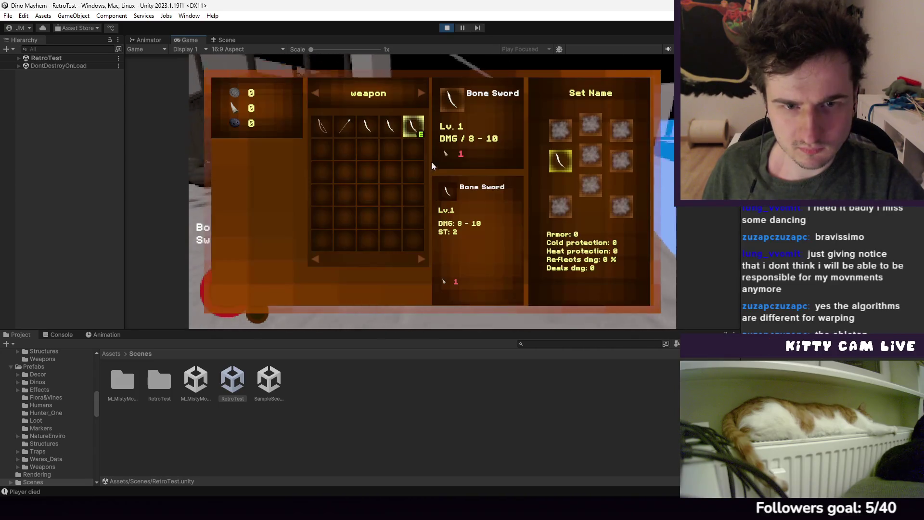
pyautogui.click(385, 128)
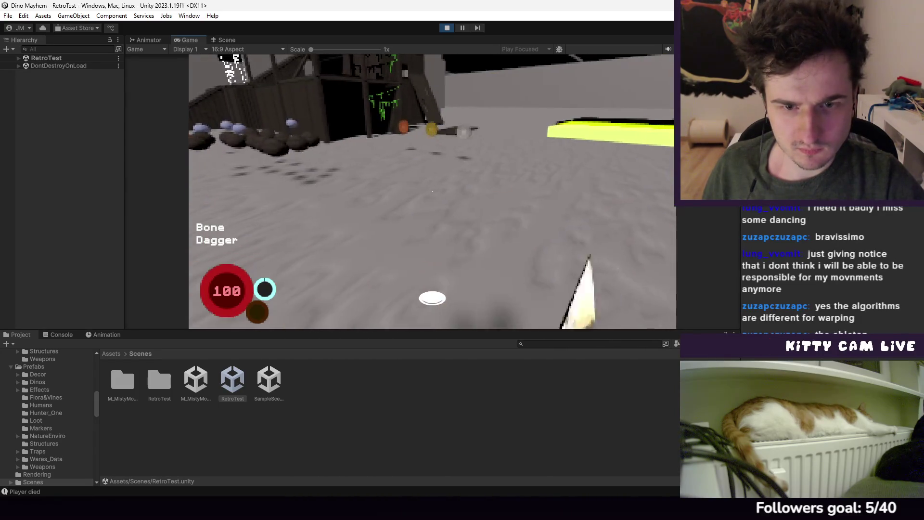
# Swing the Bone Dagger twice, then switch to the Spear (Spear / 6)
pyautogui.press('w')
pyautogui.click(432, 192)
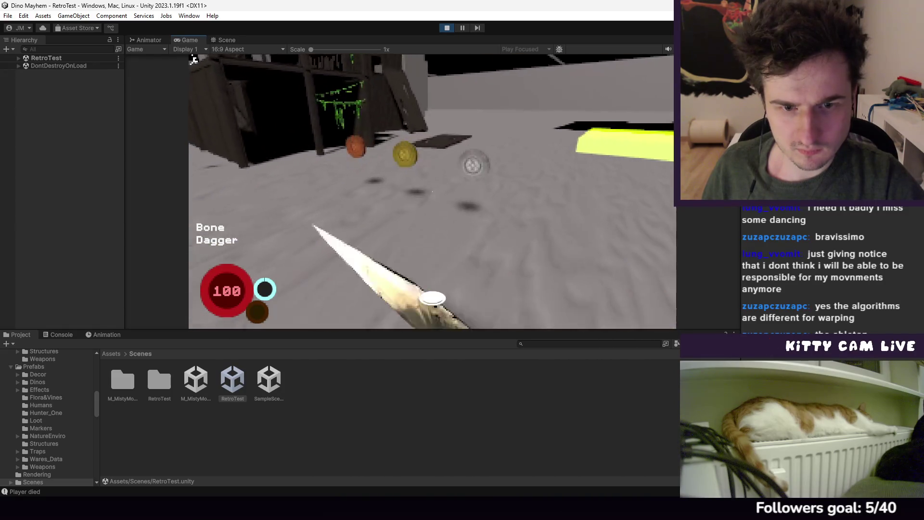
pyautogui.click(432, 192)
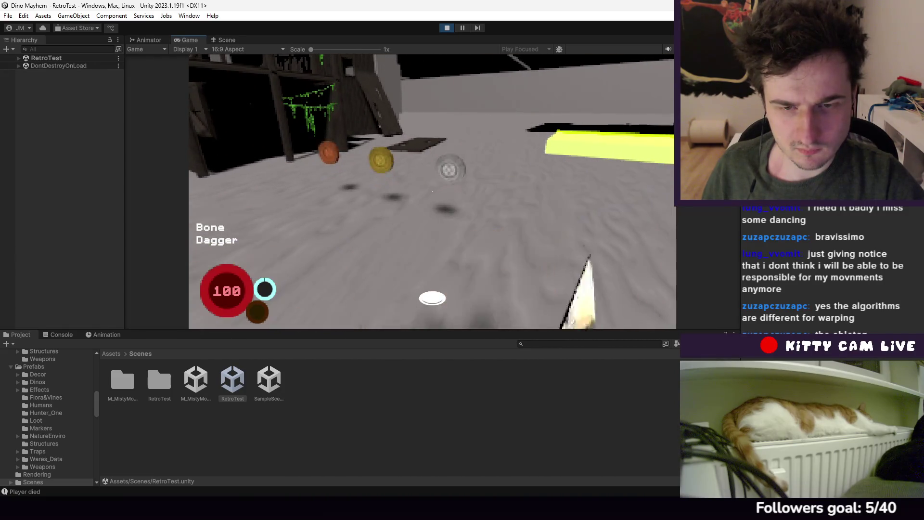
pyautogui.press('Tab')
pyautogui.moveTo(414, 127)
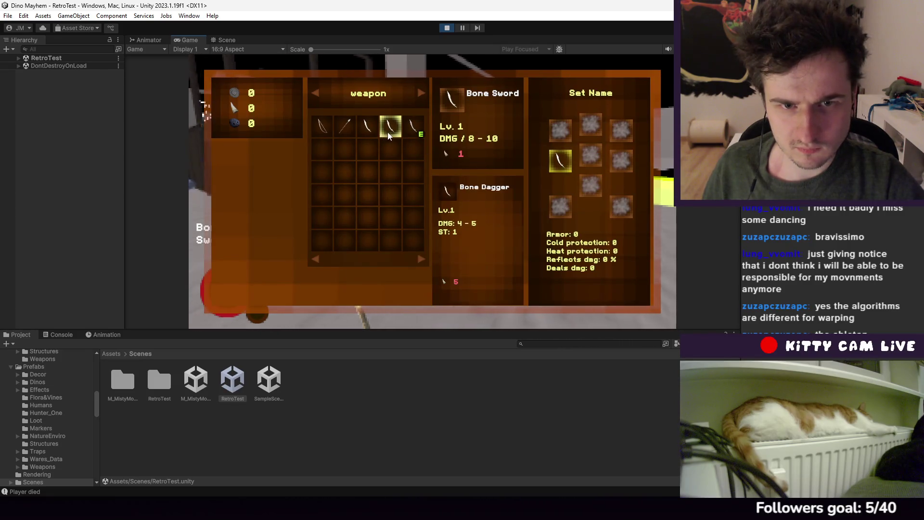
pyautogui.click(343, 128)
pyautogui.press('Tab')
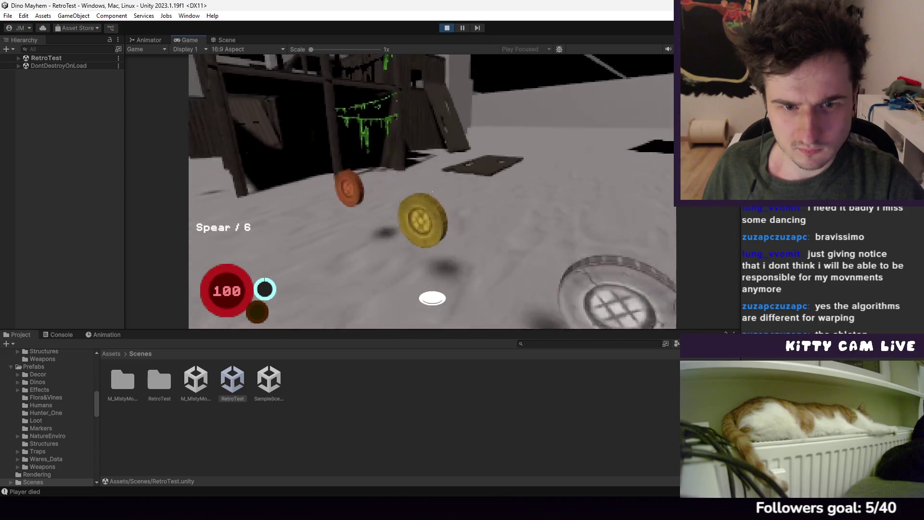
# Walk toward the coins and throw all six spears at the dinos
pyautogui.press('w')
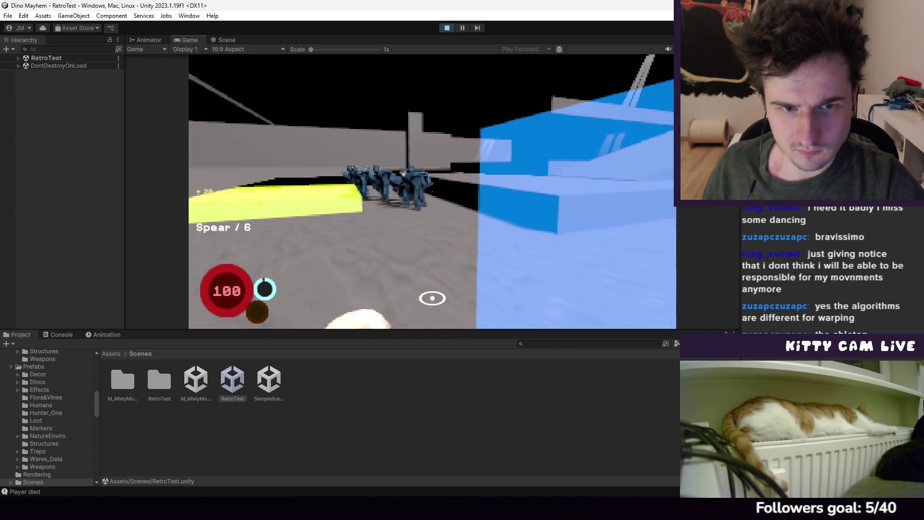
pyautogui.click(432, 191)
pyautogui.click(432, 192)
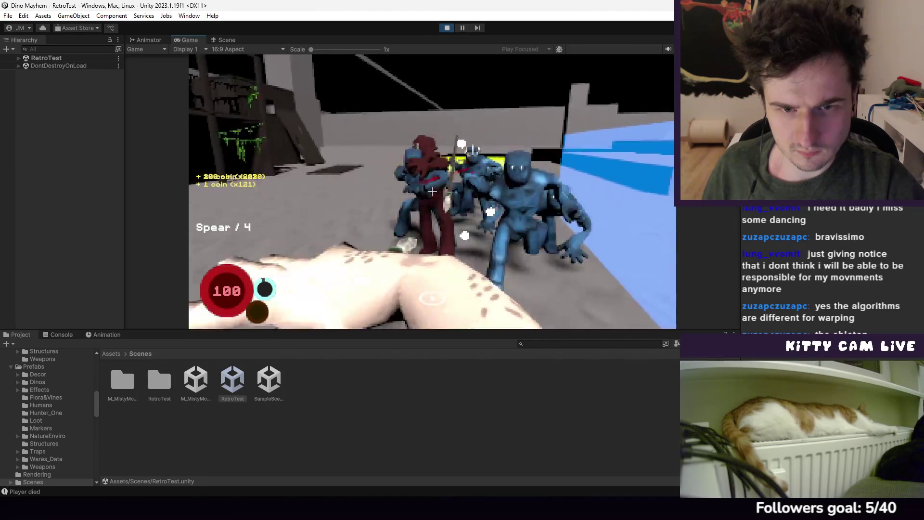
pyautogui.click(432, 192)
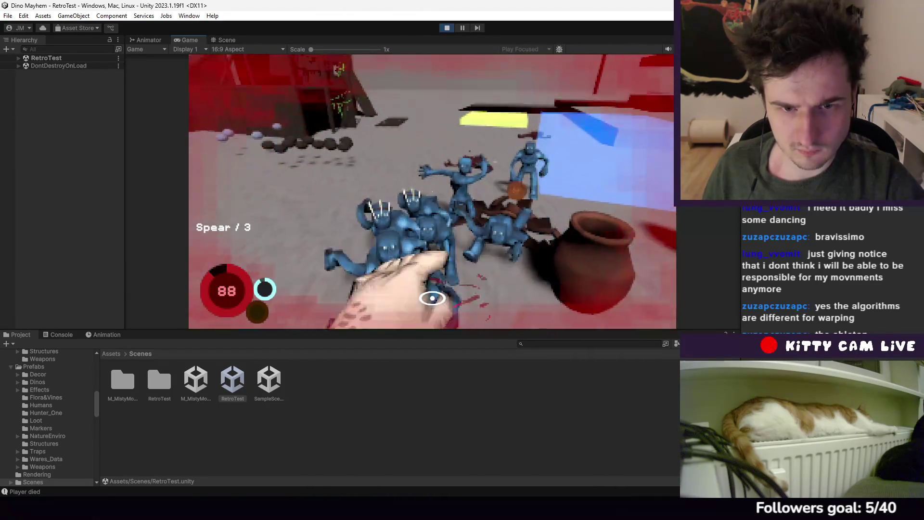
pyautogui.click(432, 192)
pyautogui.click(432, 191)
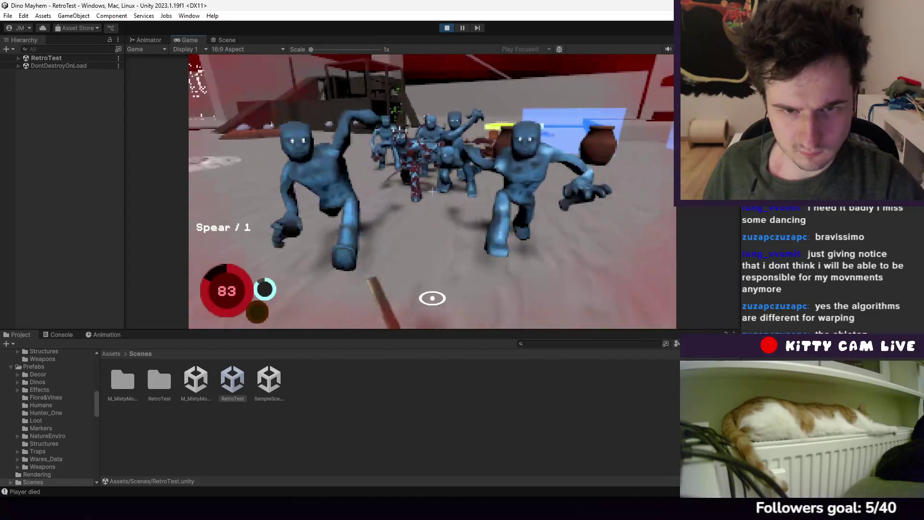
pyautogui.click(432, 192)
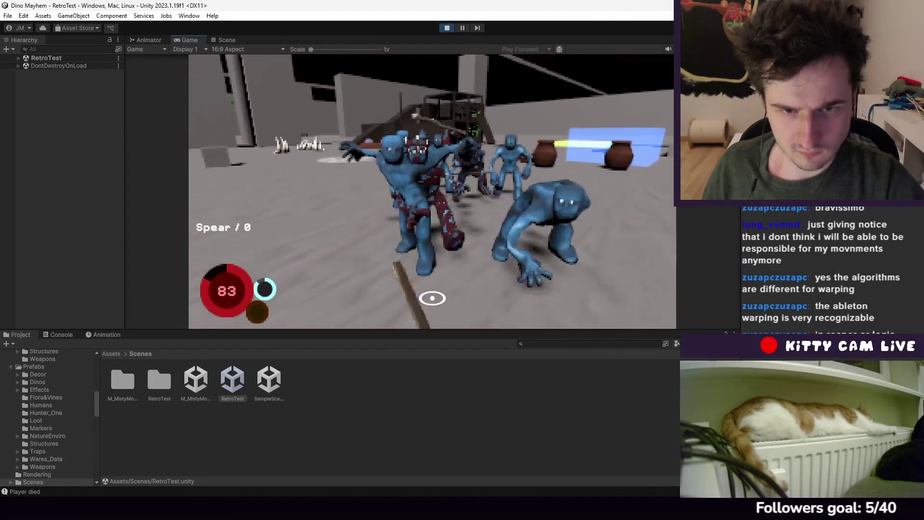
# Stab the nearby dinos three times with the Bone Dagger
pyautogui.click(432, 191)
pyautogui.click(432, 191)
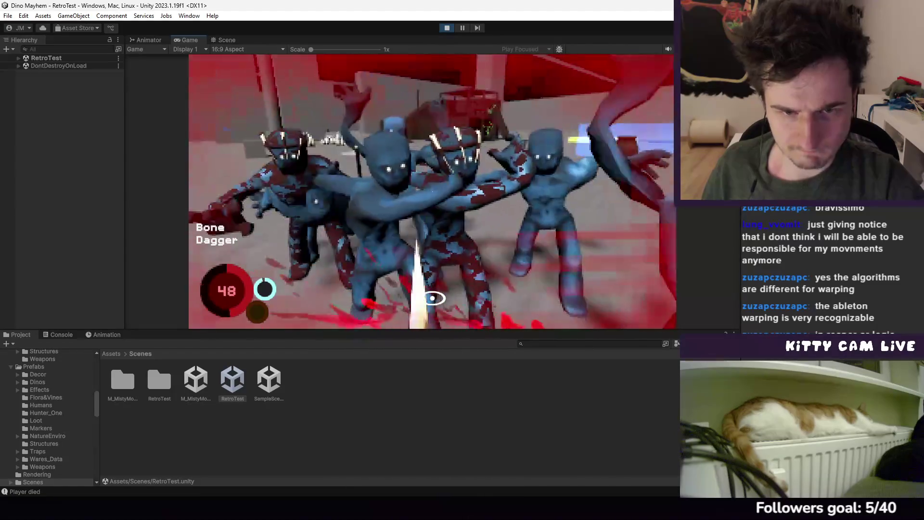
pyautogui.click(432, 192)
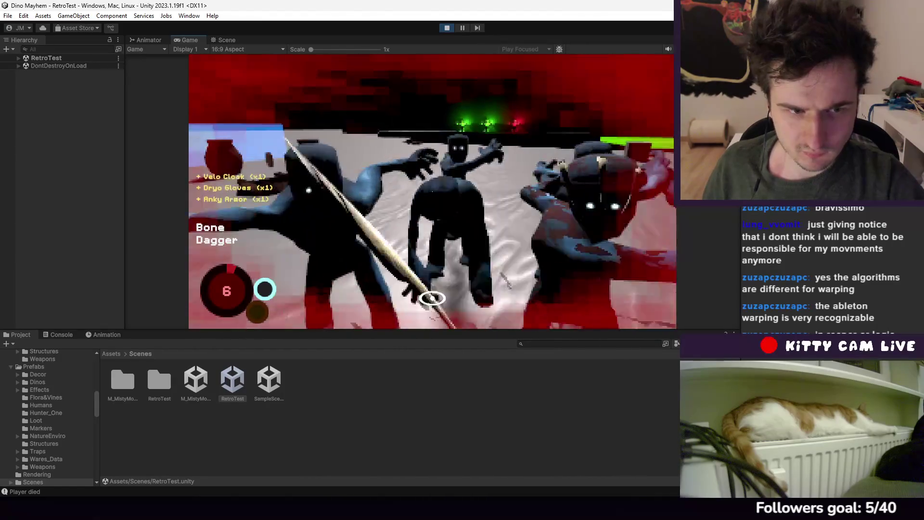
# Equip the bow from the inventory and fire five arrows, leaving 24
pyautogui.press('Tab')
pyautogui.click(321, 126)
pyautogui.press('Tab')
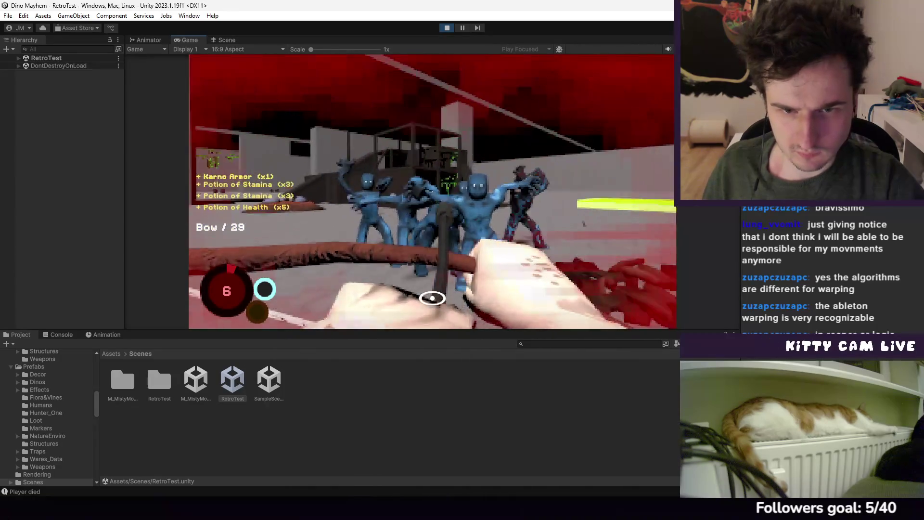
pyautogui.click(432, 191)
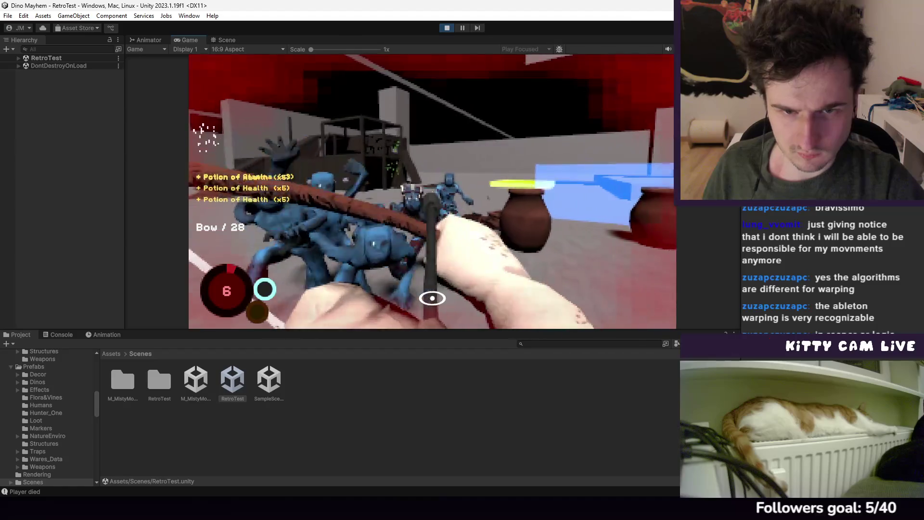
pyautogui.click(432, 191)
pyautogui.click(432, 192)
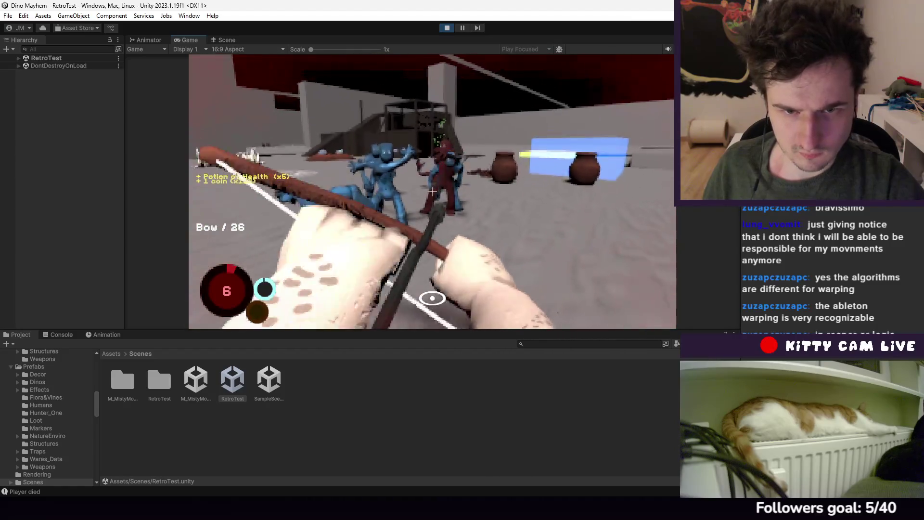
pyautogui.click(432, 191)
pyautogui.click(432, 191)
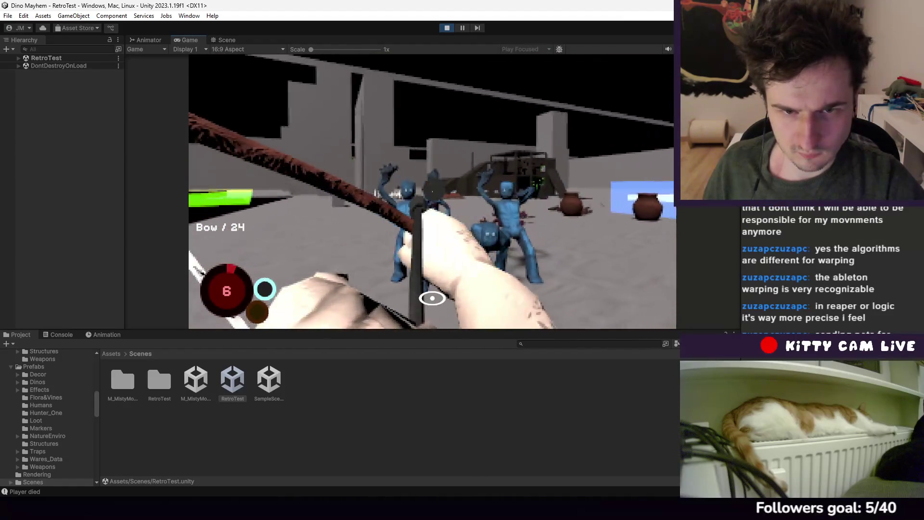